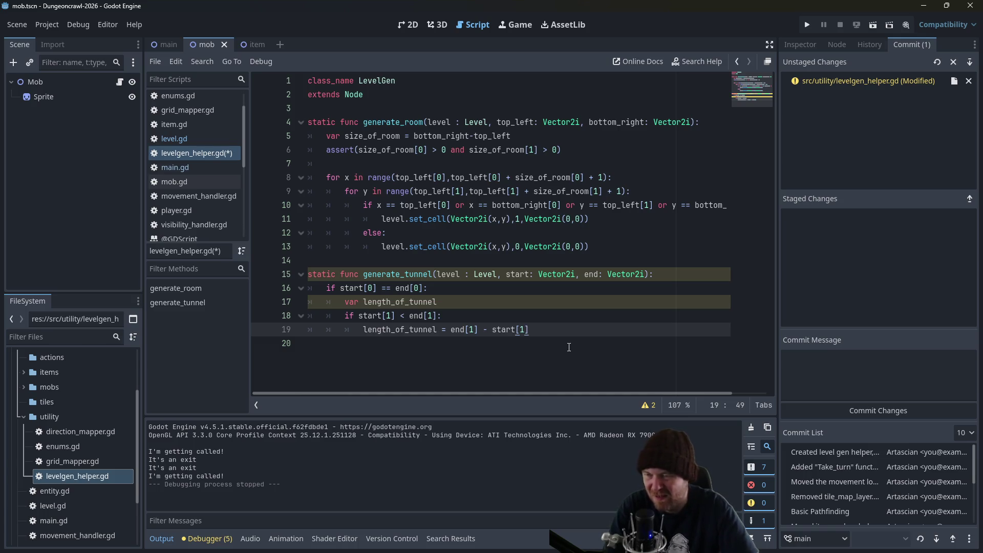
Add an else branch with a length_of_tunnel calculation using start[1], and save the script.
{"action": "key", "text": "Return"}
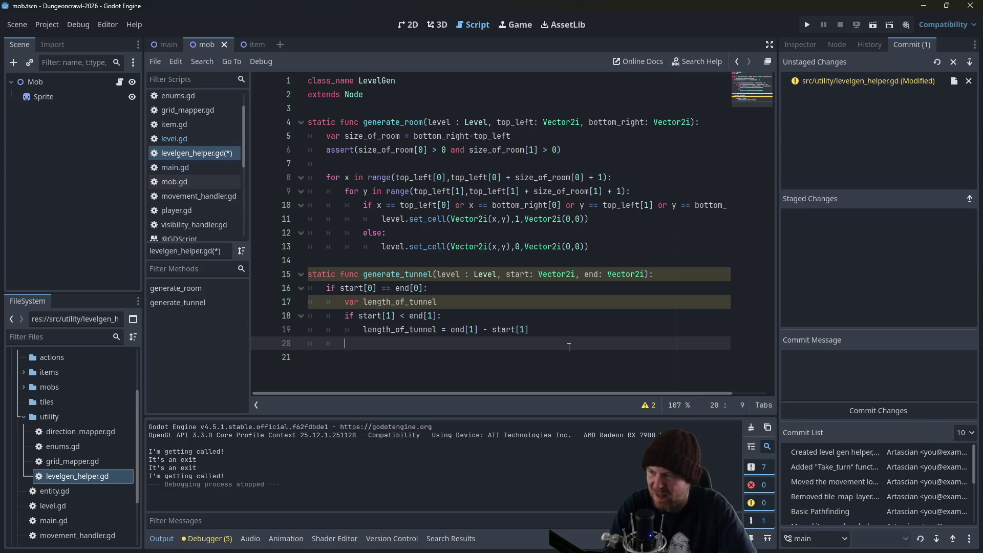
{"action": "type", "text": "else:"}
{"action": "key", "text": "Return"}
{"action": "type", "text": "length_of_tunnel"}
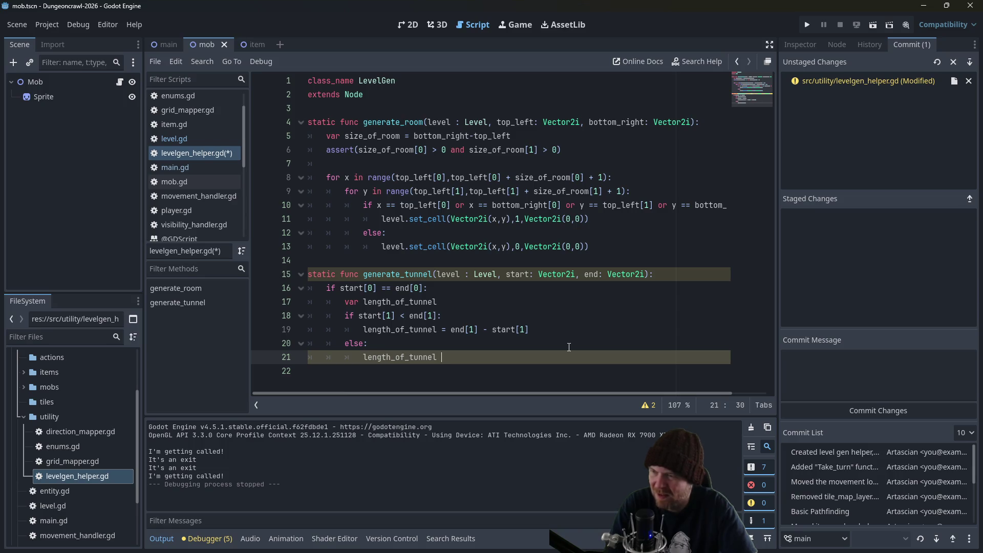
{"action": "type", "text": "start[1] - end[1"}
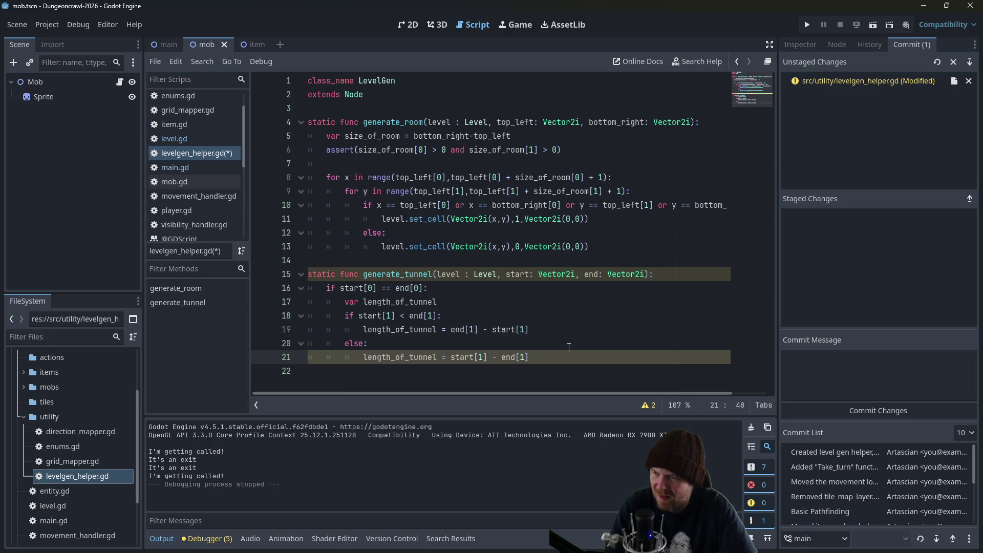
{"action": "key", "text": "ctrl+s"}
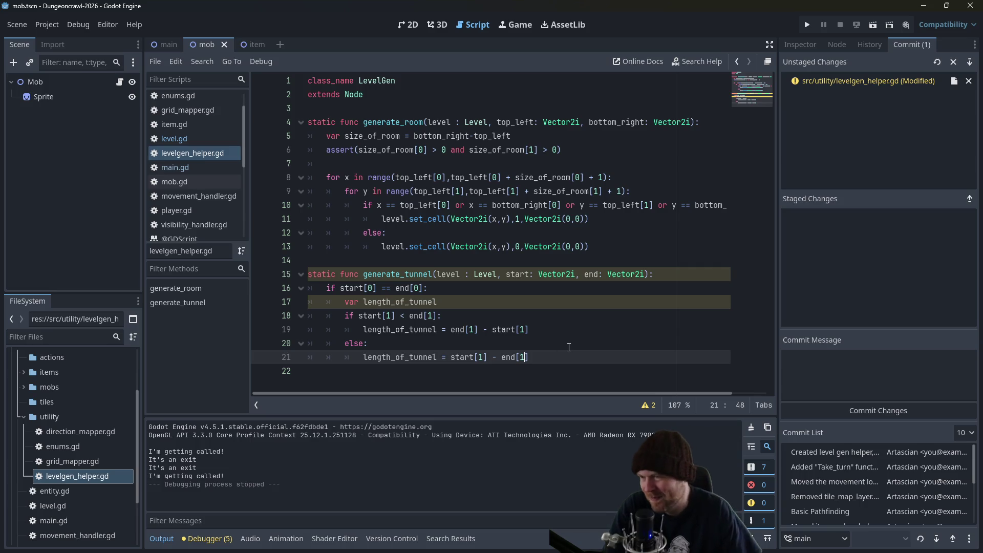
Remove the inner if condition and the else line, keeping one unindented length calculation.
{"action": "left_click_drag", "start_coordinate": [442, 315], "coordinate": [295, 319]}
{"action": "key", "text": "BackSpace"}
{"action": "key", "text": "BackSpace"}
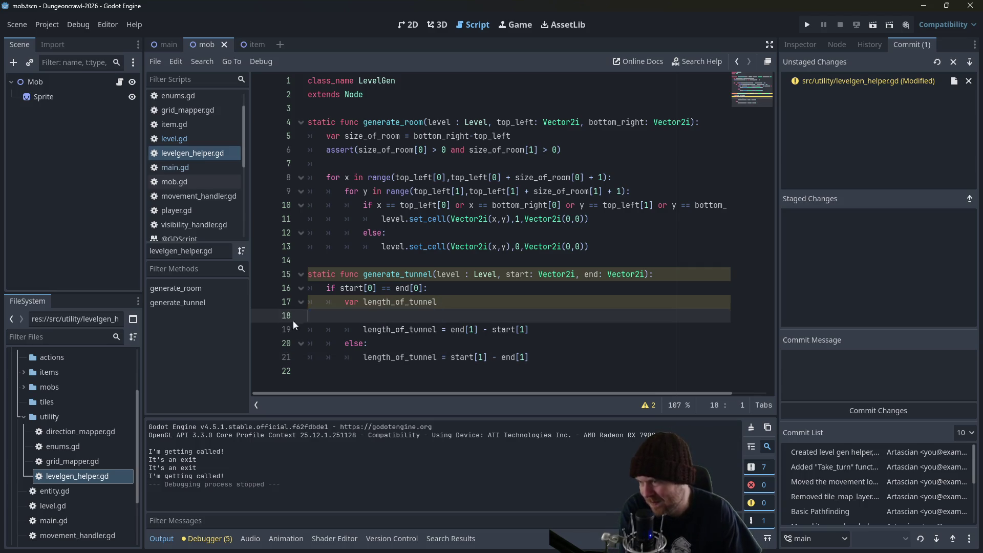
{"action": "left_click", "coordinate": [364, 314]}
{"action": "key", "text": "BackSpace"}
{"action": "key", "text": "Down"}
{"action": "key", "text": "Home"}
{"action": "key", "text": "shift+End"}
{"action": "key", "text": "BackSpace"}
Delete the reversed length line and add an indented length_of_tunnel.abs line.
{"action": "left_click_drag", "start_coordinate": [530, 343], "coordinate": [308, 331]}
{"action": "key", "text": "BackSpace"}
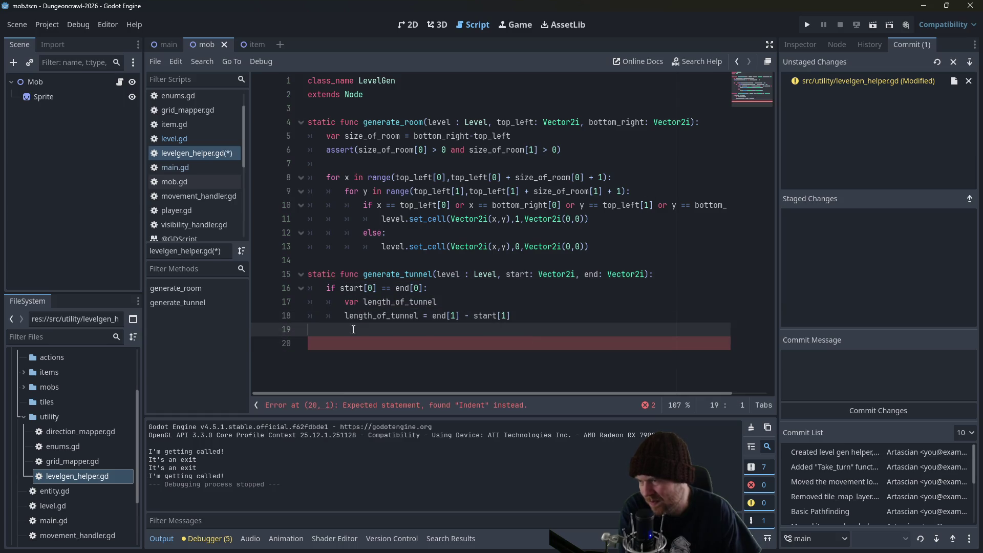
{"action": "key", "text": "Tab"}
{"action": "key", "text": "Tab"}
{"action": "type", "text": "len"}
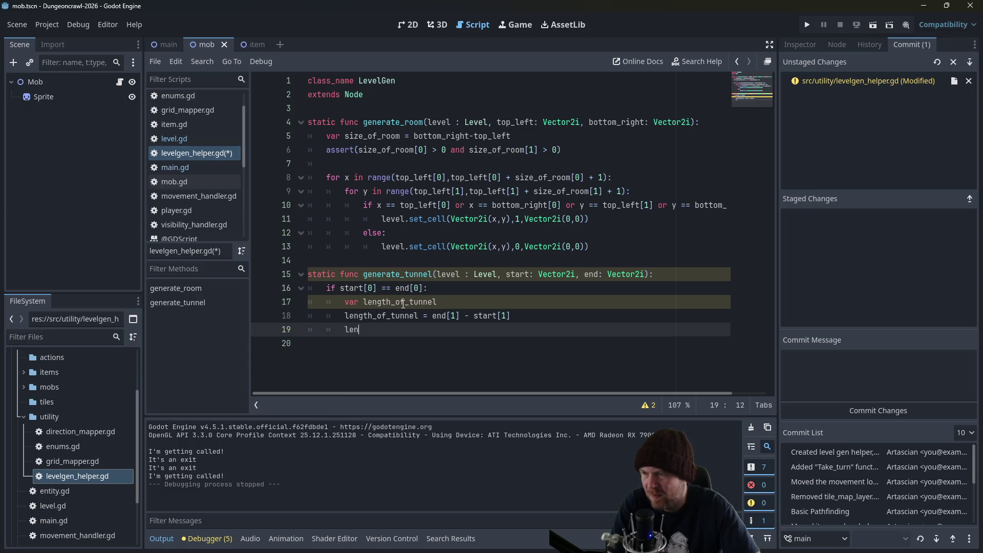
{"action": "type", "text": "gth_of_tunnel"}
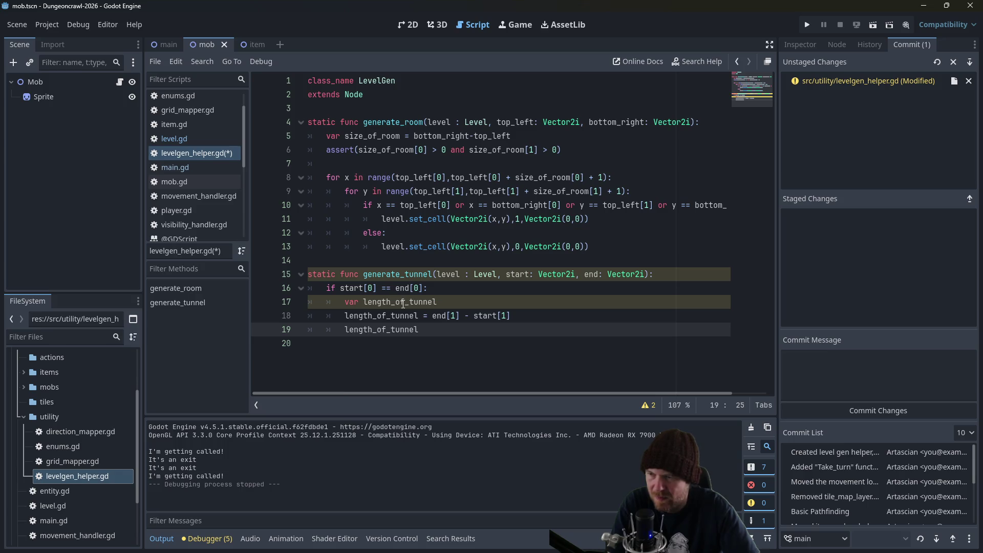
{"action": "type", "text": ".abs"}
{"action": "key", "text": "alt+Tab"}
Search Google for 'godot how do you take absolute value of an integer' and expand the AI overview.
{"action": "key", "text": "ctrl+t"}
{"action": "type", "text": "g"}
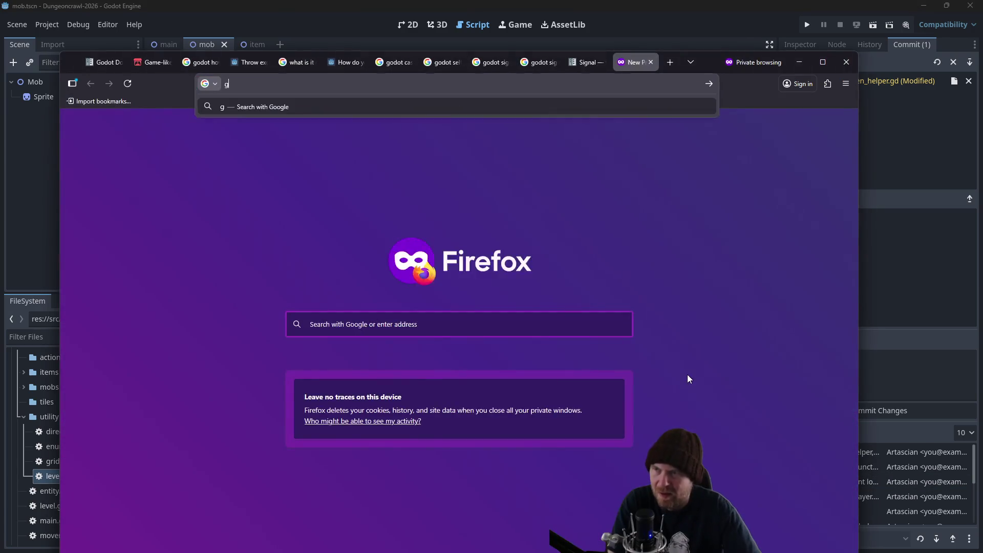
{"action": "type", "text": "odot how do you t"}
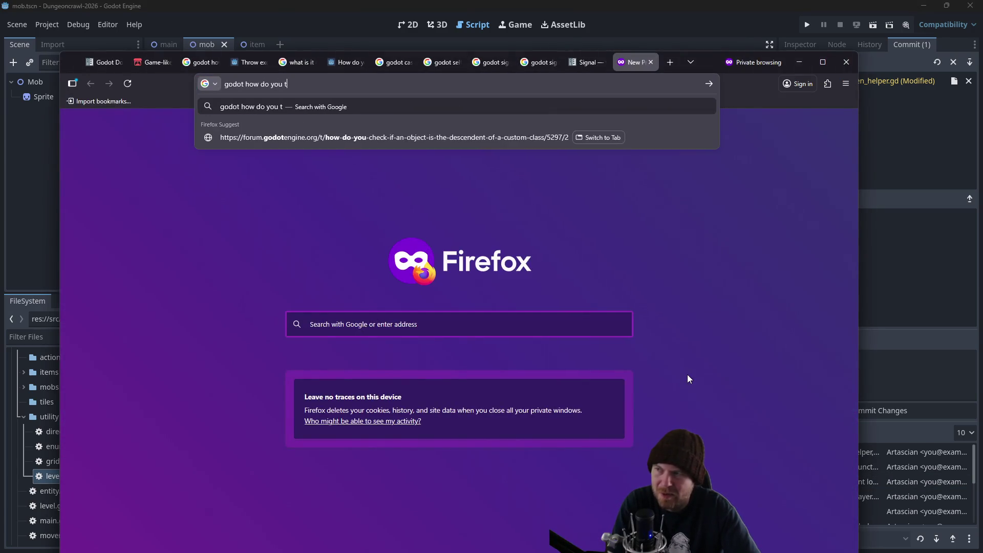
{"action": "type", "text": "ake absolute v"}
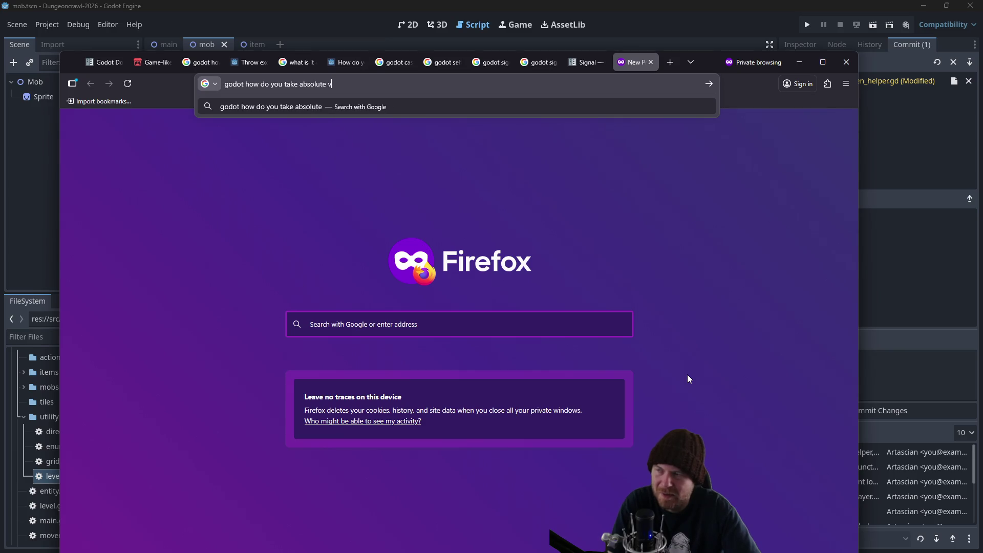
{"action": "type", "text": "alue of an integer"}
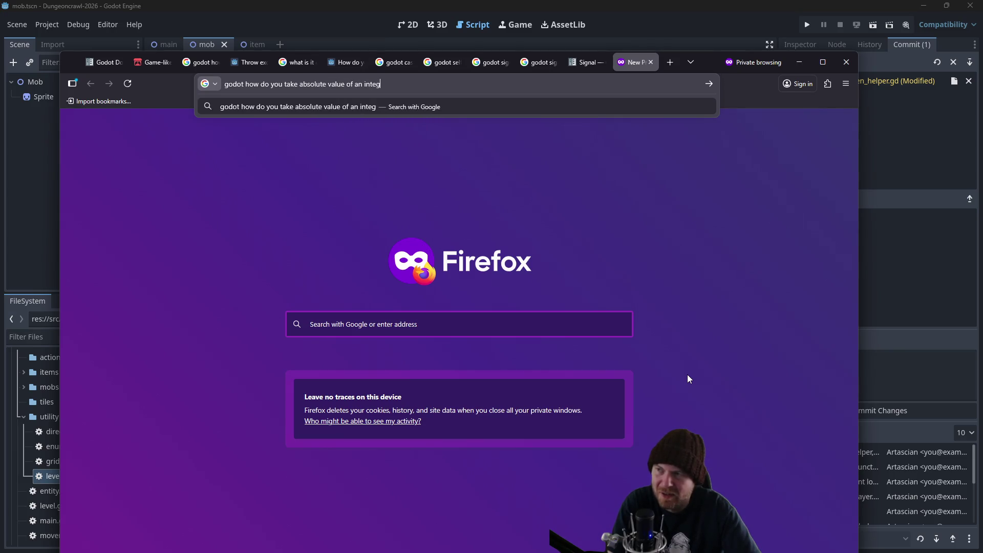
{"action": "key", "text": "Return"}
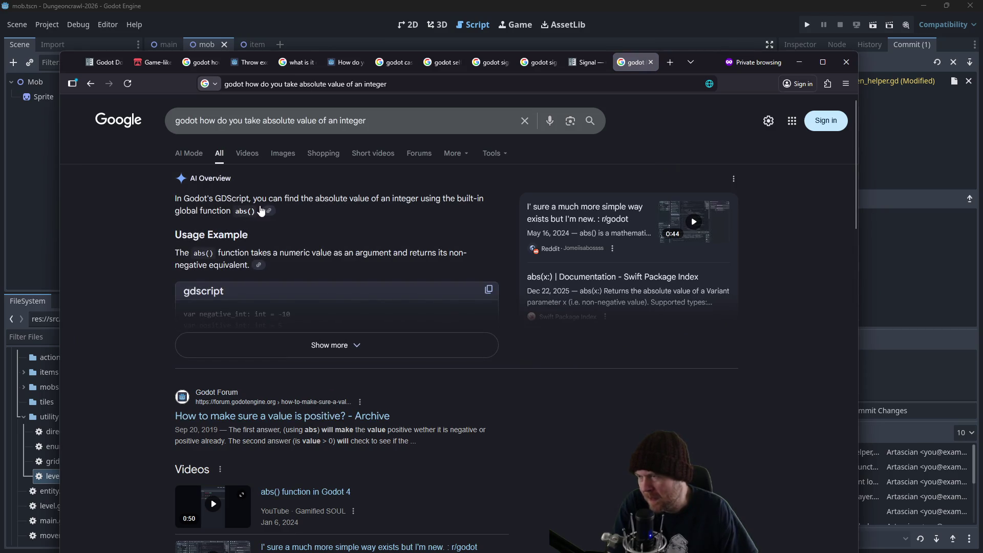
{"action": "scroll", "coordinate": [261, 211], "scroll_direction": "down", "scroll_amount": 1}
{"action": "left_click", "coordinate": [251, 287]}
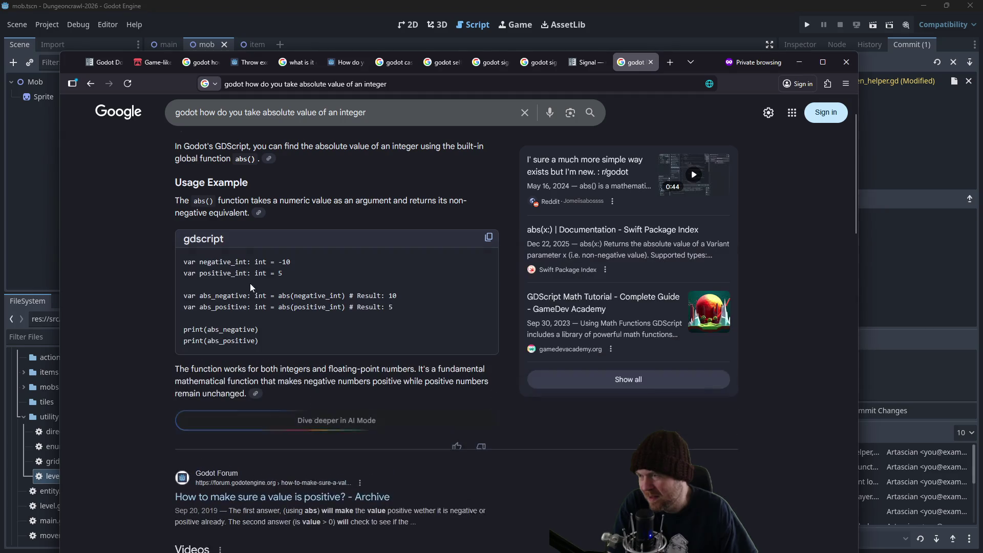
{"action": "left_click", "coordinate": [894, 270]}
Rewrite line 18 as length_of_tunnel = abs(end[1] - start[1]).
{"action": "left_click", "coordinate": [440, 315]}
{"action": "key", "text": "BackSpace"}
{"action": "type", "text": "abs(end[1] - start[1"}
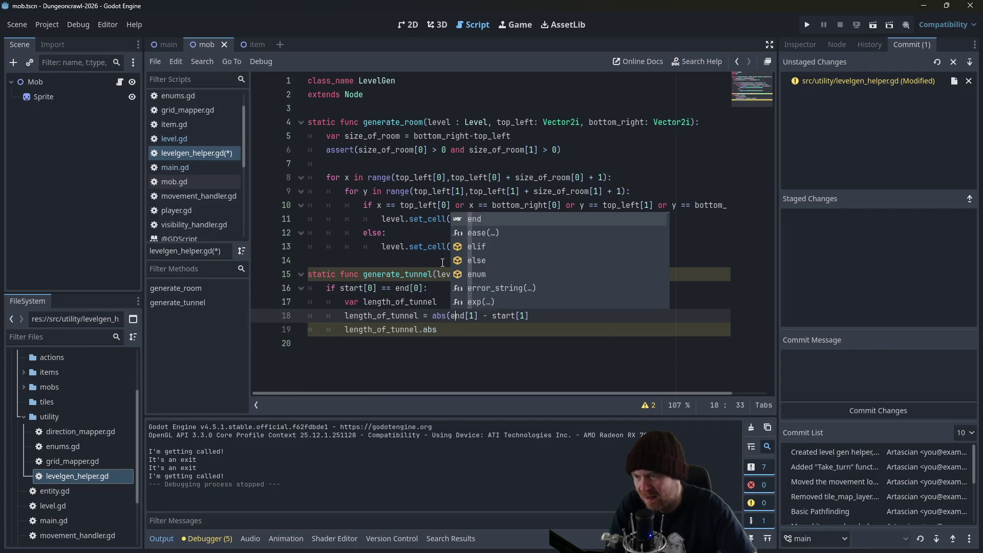
{"action": "key", "text": "End"}
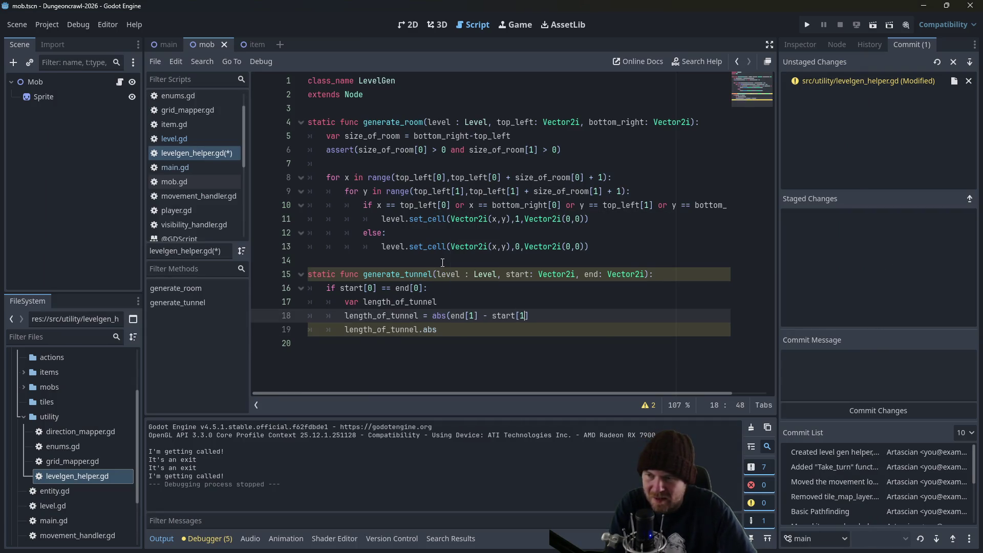
{"action": "type", "text": ")"}
Delete the leftover length_of_tunnel.abs line, leaving an empty indented line 19.
{"action": "left_click", "coordinate": [540, 327]}
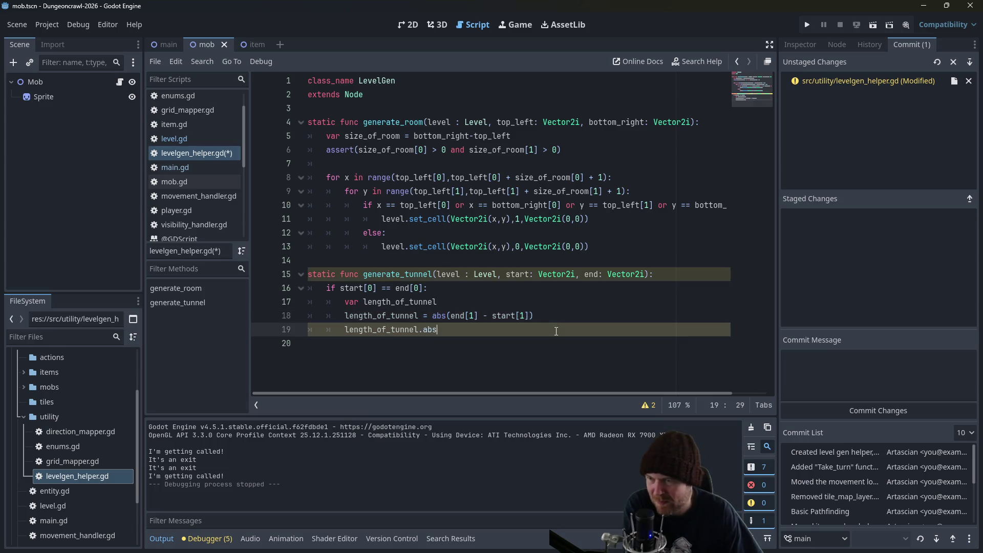
{"action": "key", "text": "shift+Home"}
{"action": "key", "text": "BackSpace"}
{"action": "key", "text": "BackSpace"}
{"action": "key", "text": "BackSpace"}
{"action": "key", "text": "Return"}
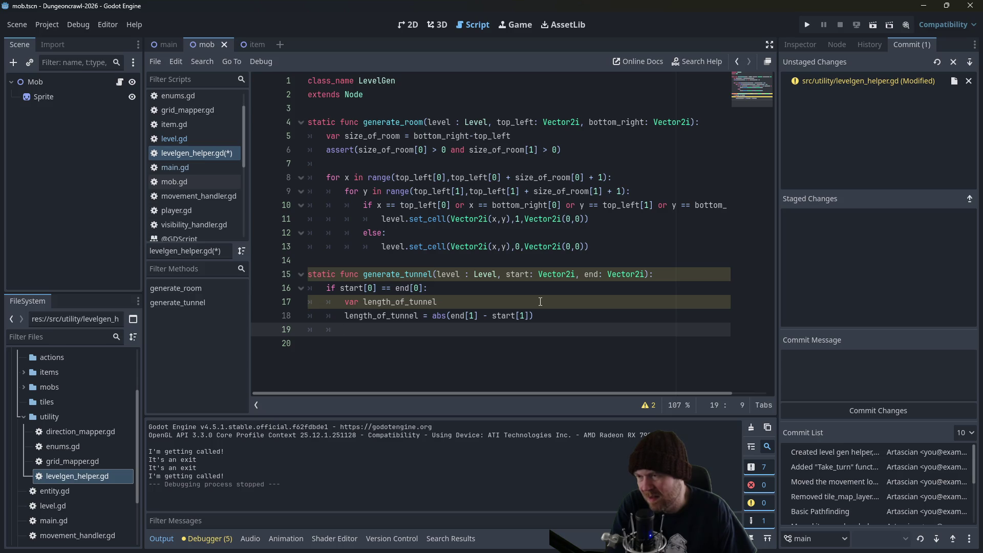
{"action": "left_click", "coordinate": [354, 302]}
{"action": "key", "text": "Down"}
{"action": "key", "text": "Down"}
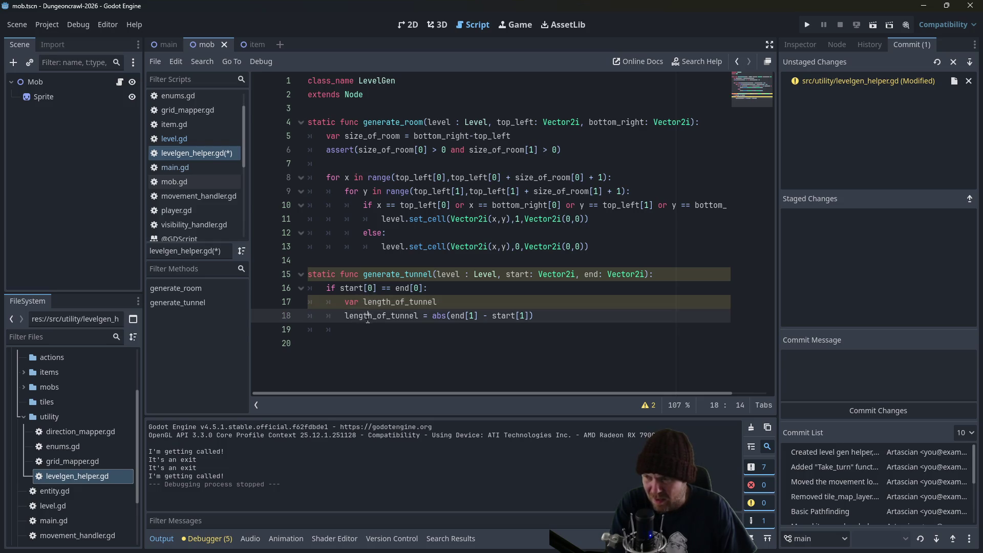
Add a 'for i in range(length_of_tunnel)' loop header below the length calculation.
{"action": "type", "text": "for x "}
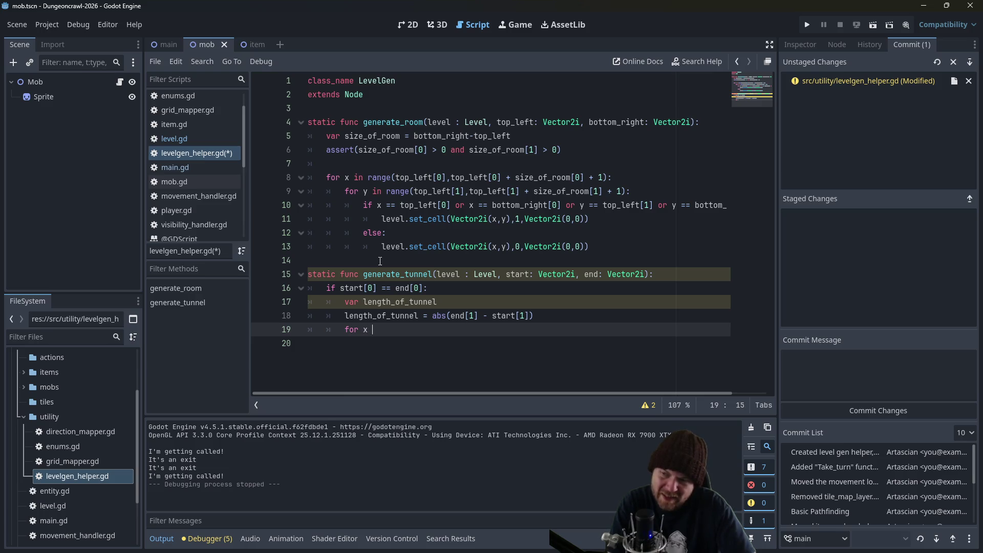
{"action": "type", "text": "in range(length"}
{"action": "type", "text": "_of_tunnel)"}
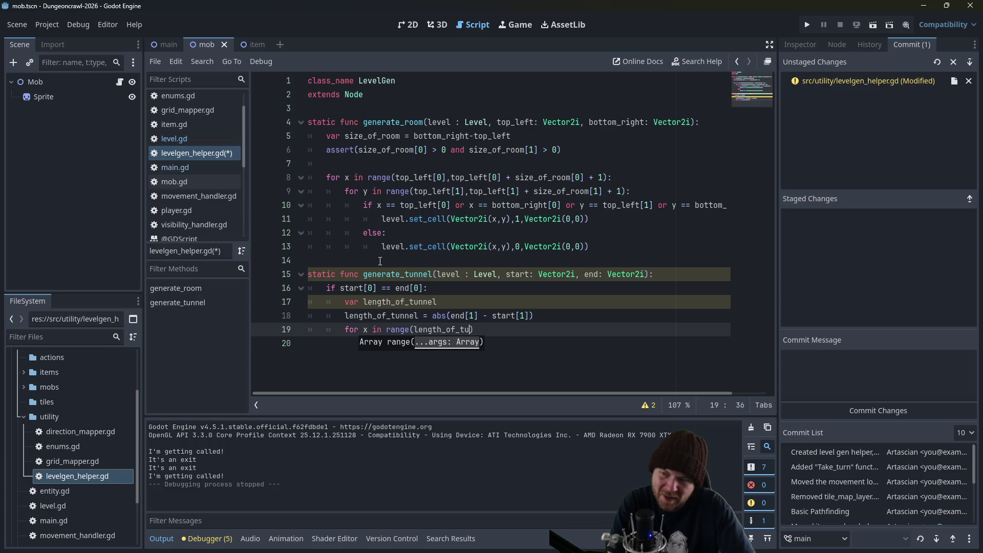
{"action": "key", "text": "ctrl+Left"}
{"action": "key", "text": "ctrl+Left"}
{"action": "key", "text": "ctrl+Left"}
{"action": "key", "text": "Delete"}
{"action": "type", "text": "i"}
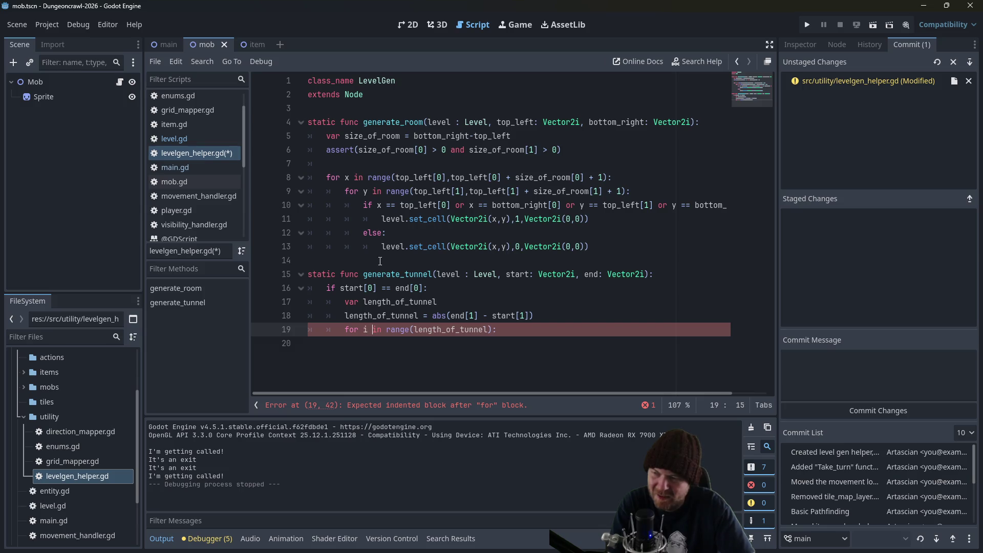
{"action": "key", "text": "Return"}
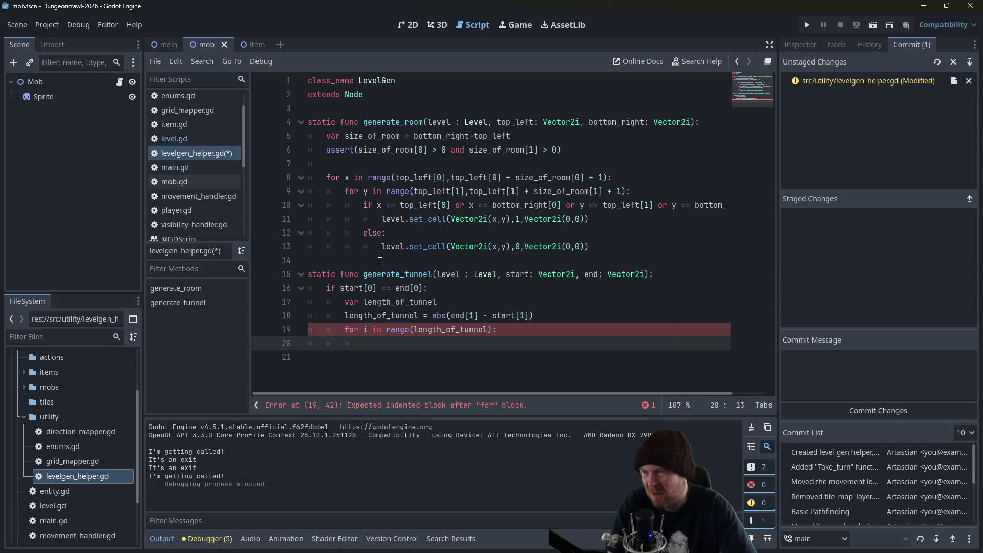
Copy line 11's set_cell call into the loop body and change its tile source from 1 to 0.
{"action": "left_click_drag", "start_coordinate": [383, 219], "coordinate": [595, 214]}
{"action": "key", "text": "ctrl+c"}
{"action": "left_click", "coordinate": [427, 343]}
{"action": "key", "text": "ctrl+v"}
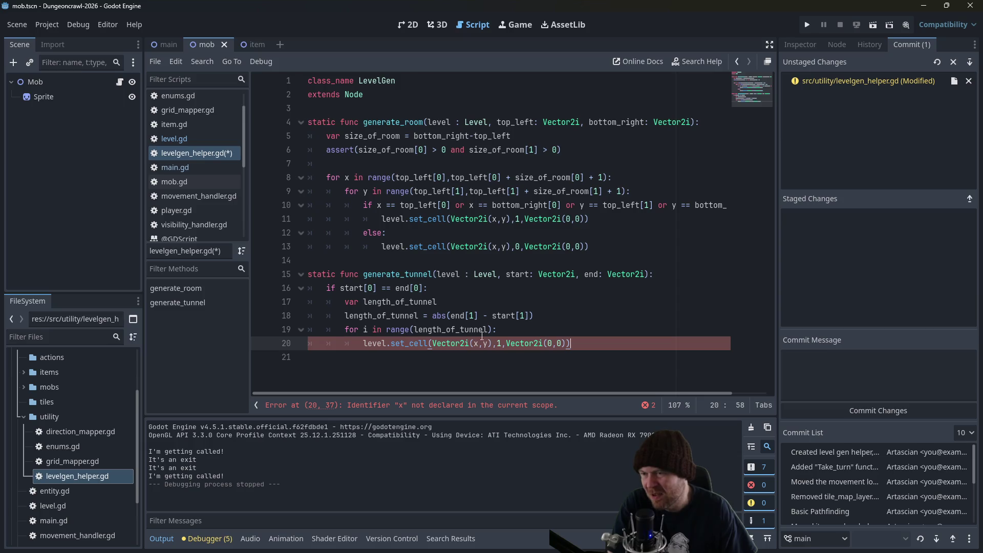
{"action": "double_click", "coordinate": [497, 343]}
{"action": "type", "text": "0"}
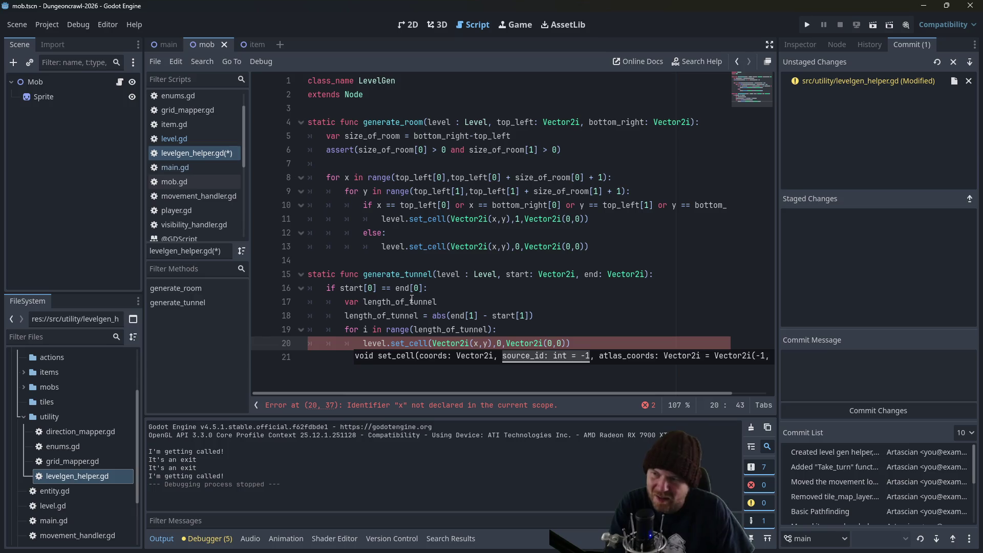
{"action": "left_click", "coordinate": [516, 247]}
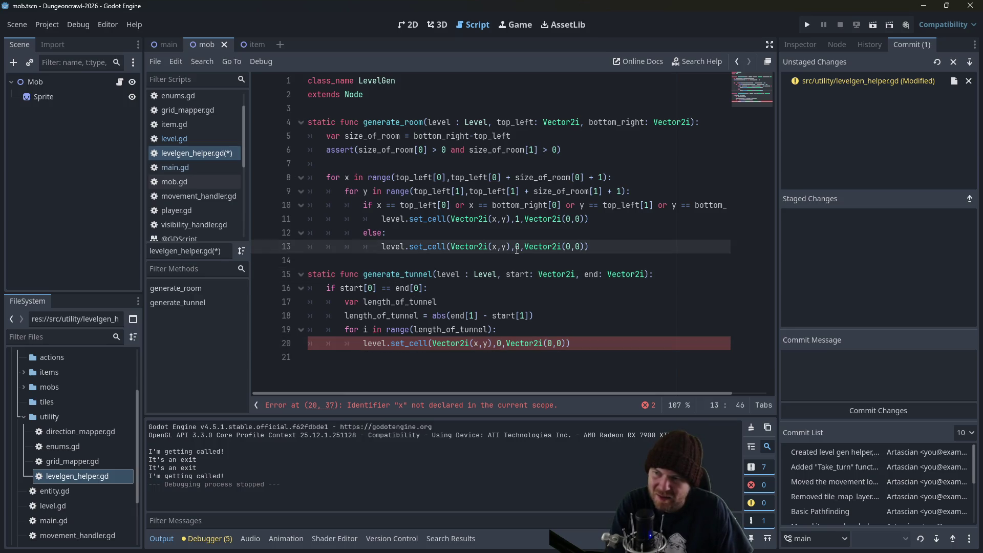
{"action": "left_click", "coordinate": [517, 219]}
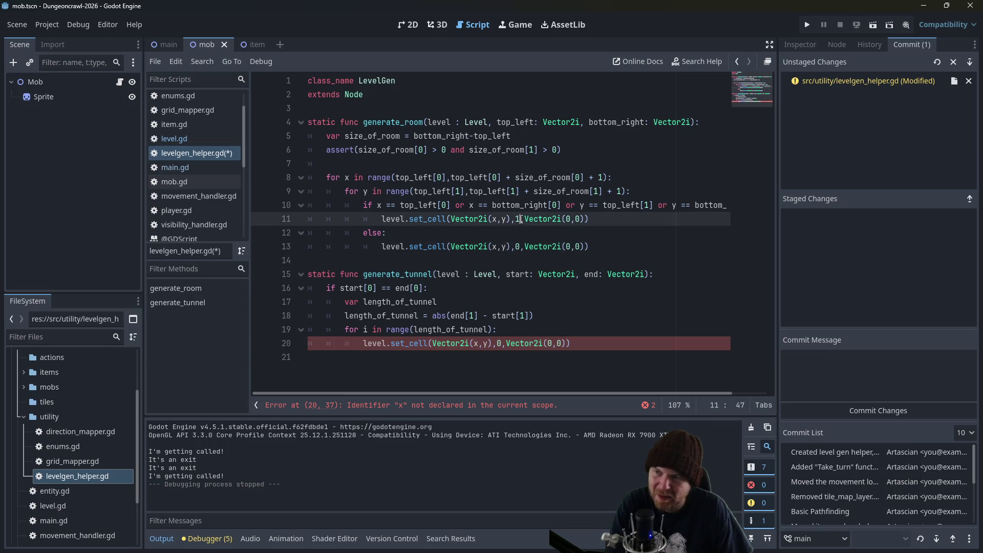
{"action": "left_click", "coordinate": [516, 246]}
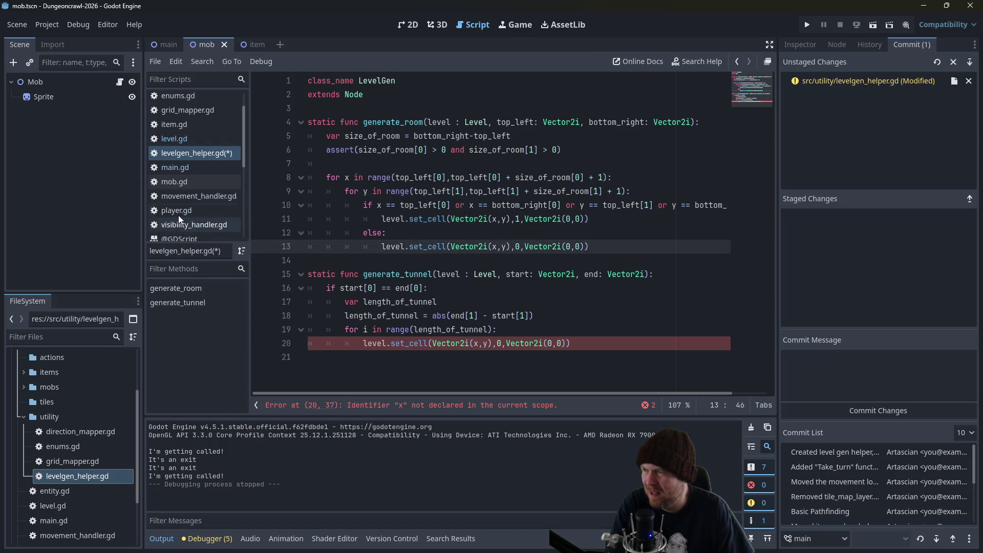
{"action": "scroll", "coordinate": [190, 118], "scroll_direction": "up", "scroll_amount": 2}
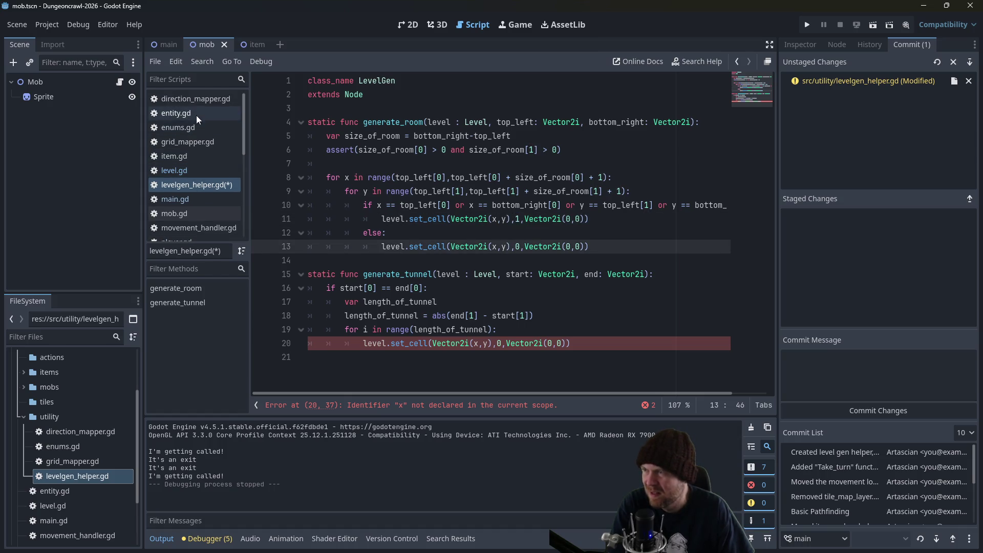
In enums.gd, rename TileType's Floor and Wall to FLOOR and WALL, save, and go back to levelgen_helper.gd.
{"action": "left_click", "coordinate": [191, 126]}
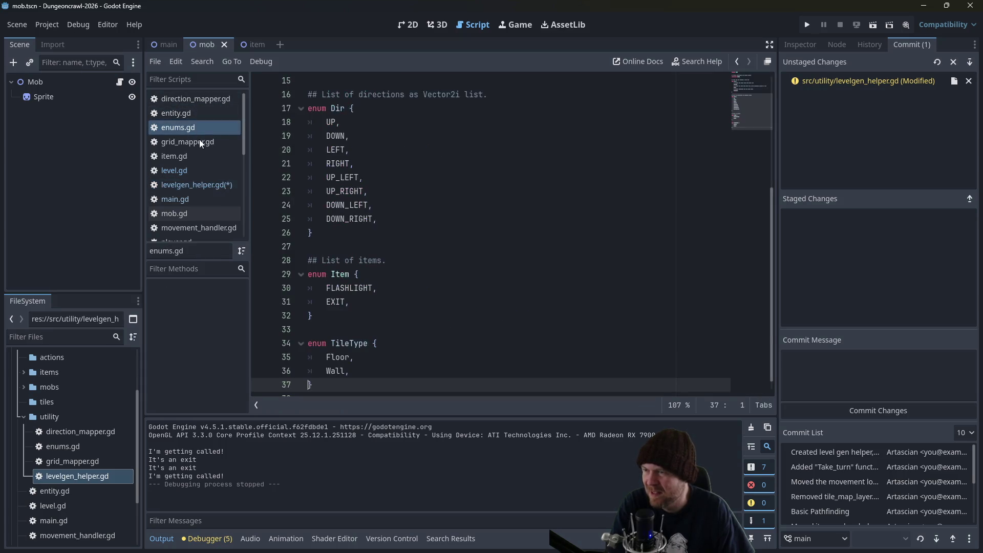
{"action": "scroll", "coordinate": [365, 281], "scroll_direction": "down", "scroll_amount": 1}
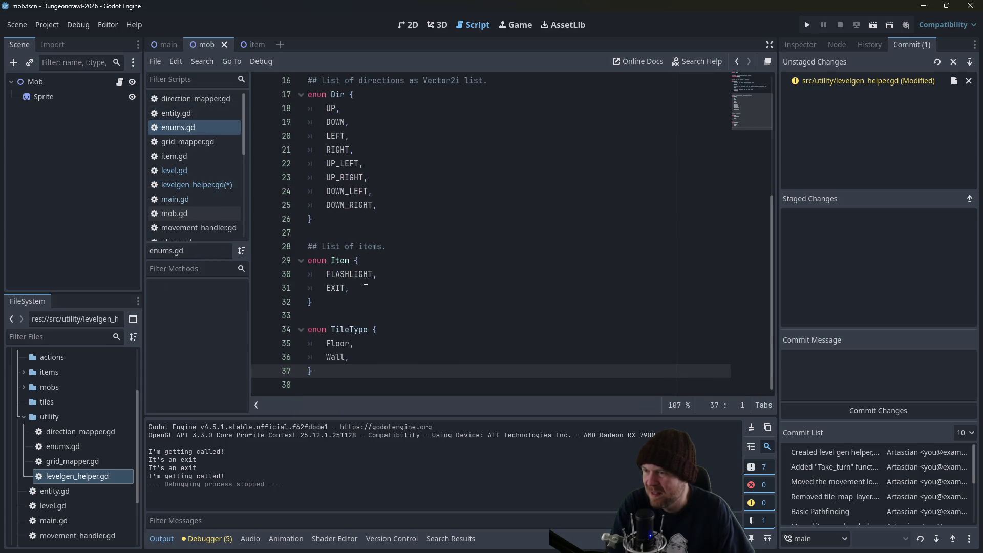
{"action": "left_click", "coordinate": [341, 332]}
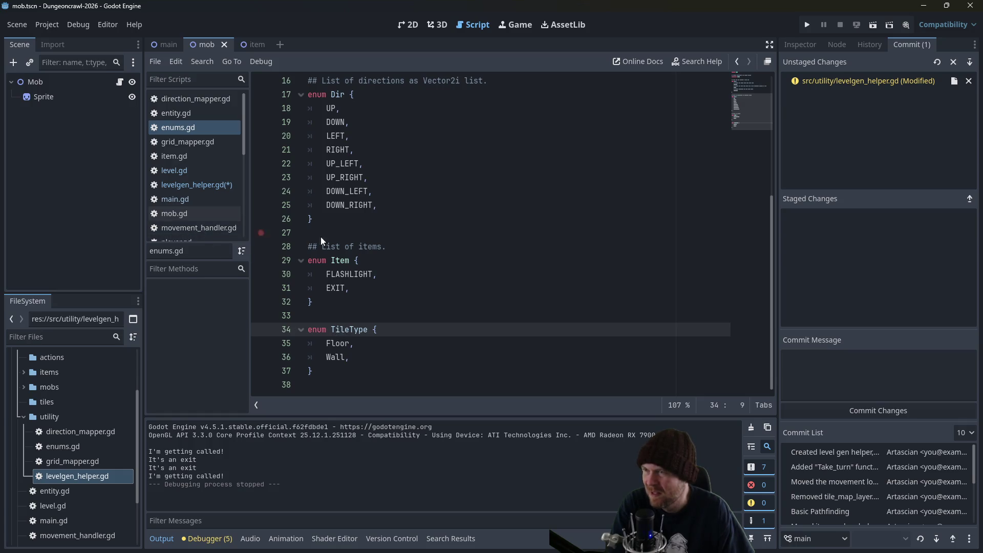
{"action": "scroll", "coordinate": [353, 245], "scroll_direction": "up", "scroll_amount": 5}
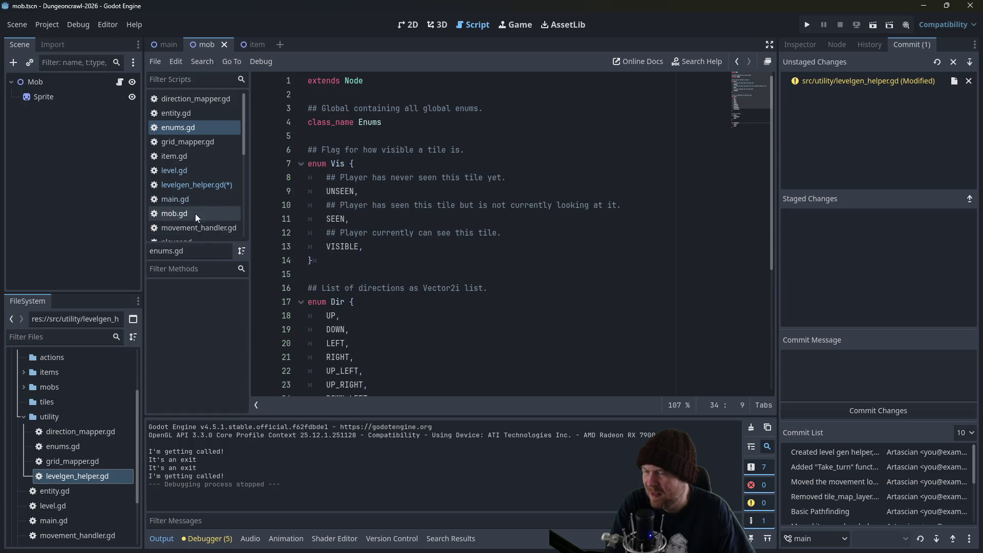
{"action": "scroll", "coordinate": [480, 258], "scroll_direction": "down", "scroll_amount": 5}
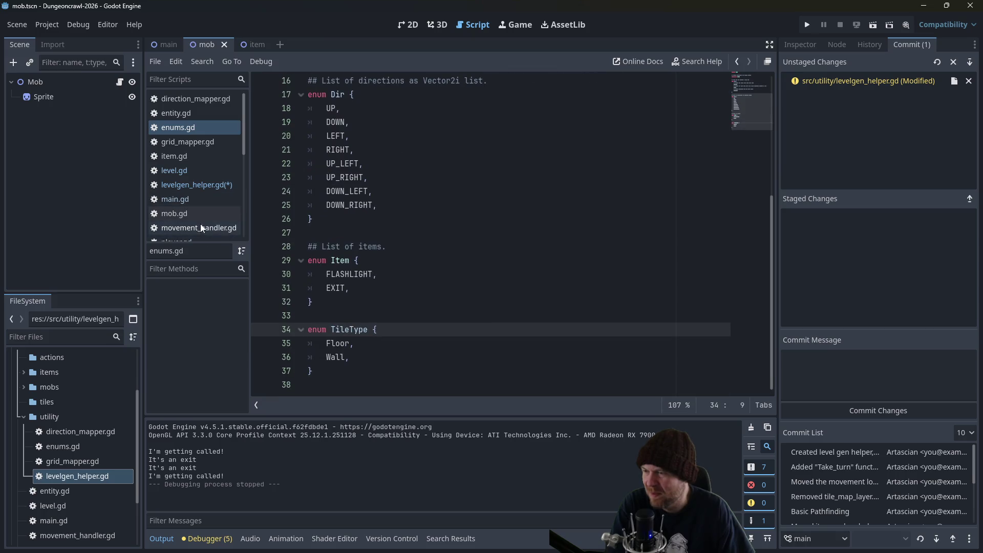
{"action": "left_click_drag", "start_coordinate": [332, 344], "coordinate": [352, 344]}
{"action": "type", "text": "LOOR"}
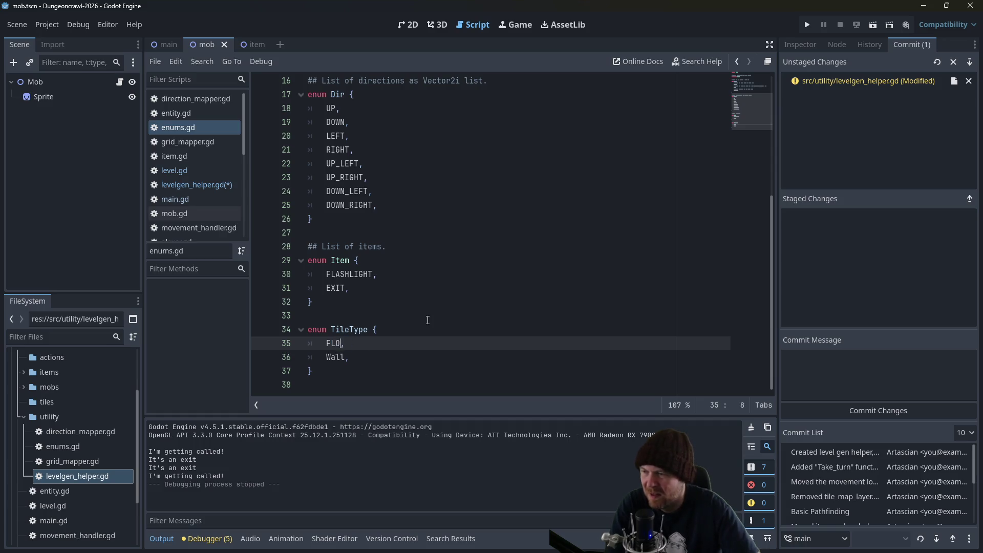
{"action": "key", "text": "Down"}
{"action": "key", "text": "BackSpace"}
{"action": "key", "text": "BackSpace"}
{"action": "key", "text": "BackSpace"}
{"action": "type", "text": "ALL,"}
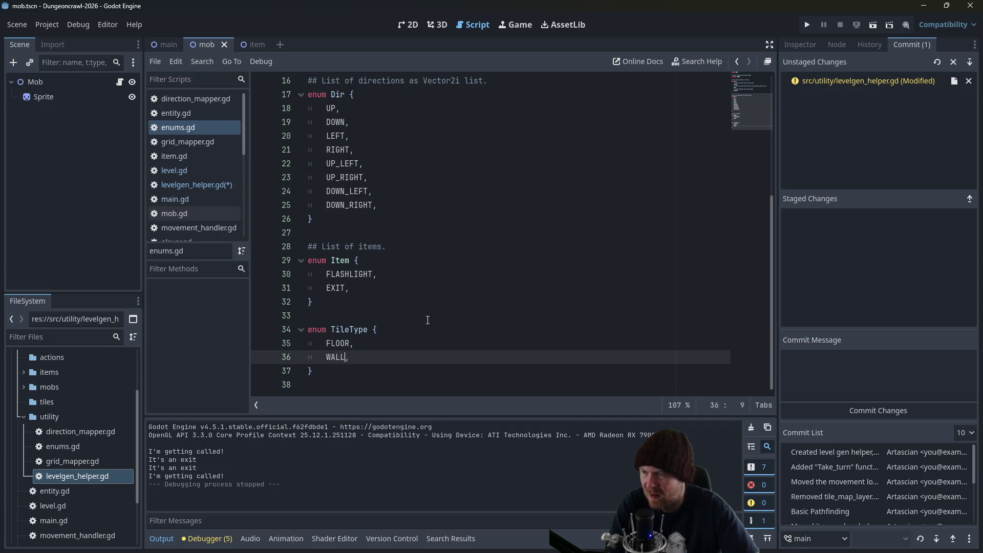
{"action": "key", "text": "ctrl+s"}
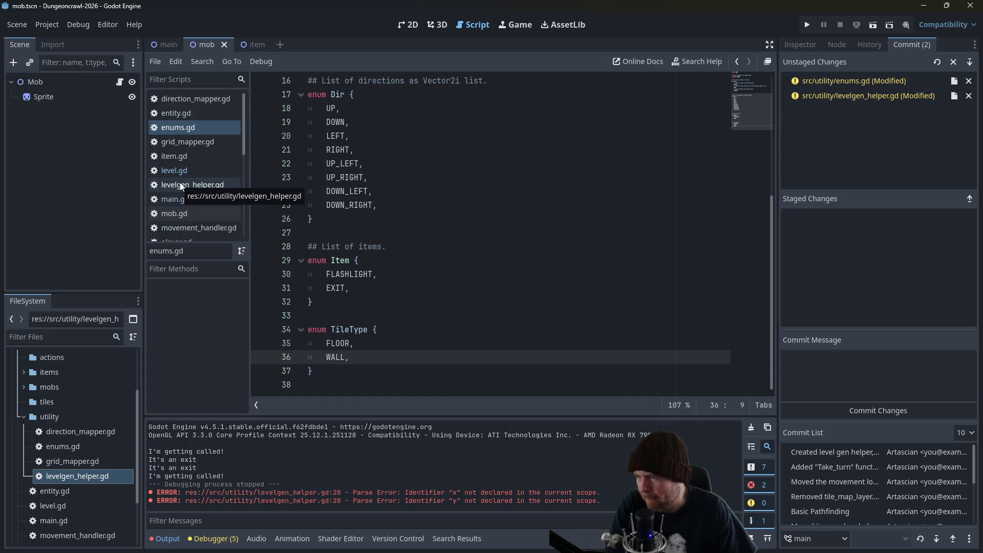
{"action": "left_click", "coordinate": [180, 186]}
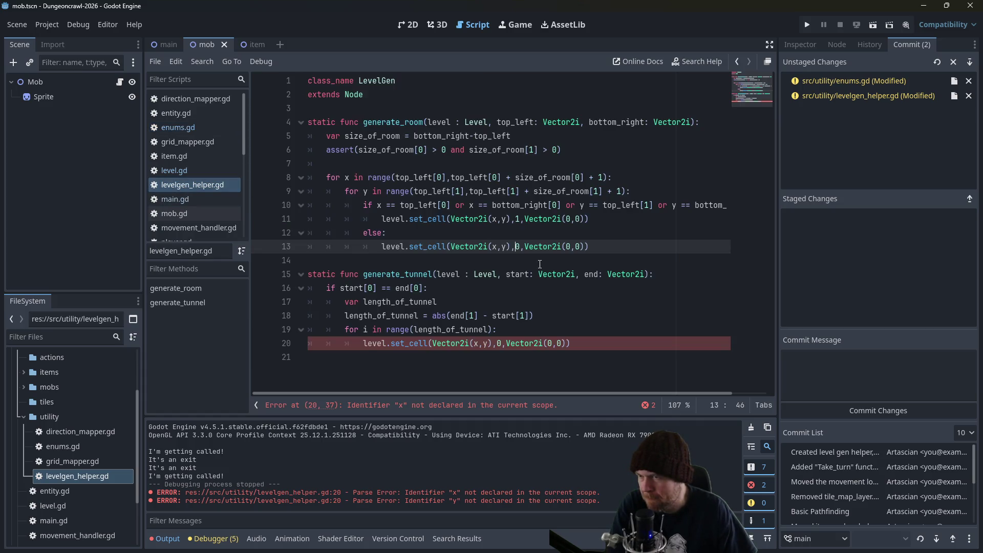
Replace line 11's numeric tile argument with Enums.TileType.WALL.
{"action": "double_click", "coordinate": [520, 222]}
{"action": "type", "text": "Enumts"}
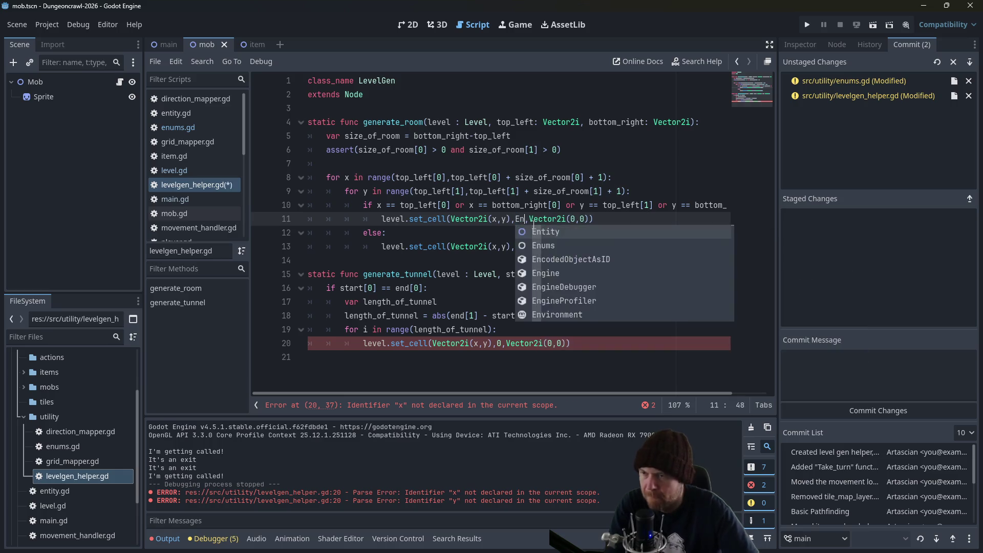
{"action": "key", "text": "BackSpace"}
{"action": "key", "text": "BackSpace"}
{"action": "type", "text": "s.Tile"}
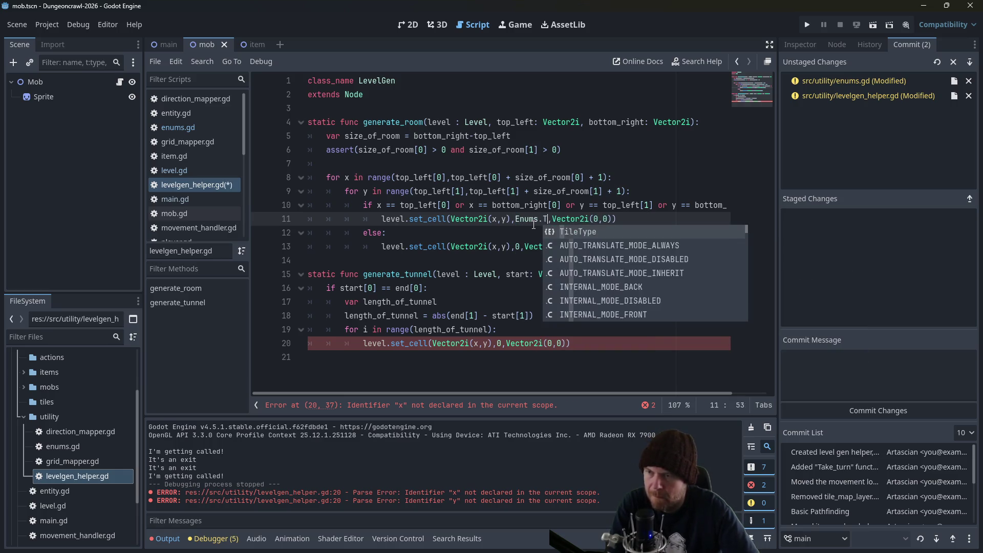
{"action": "type", "text": "Type.WAL"}
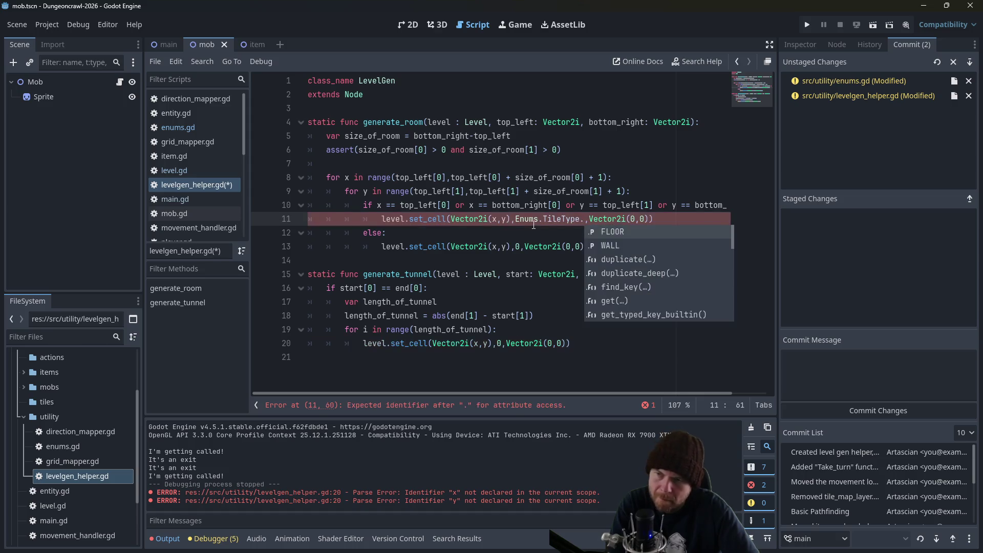
{"action": "key", "text": "Return"}
Replace the 0 tile arguments on lines 13 and 20 with Enums.TileType.FLOOR.
{"action": "key", "text": "Down"}
{"action": "key", "text": "Down"}
{"action": "key", "text": "Home"}
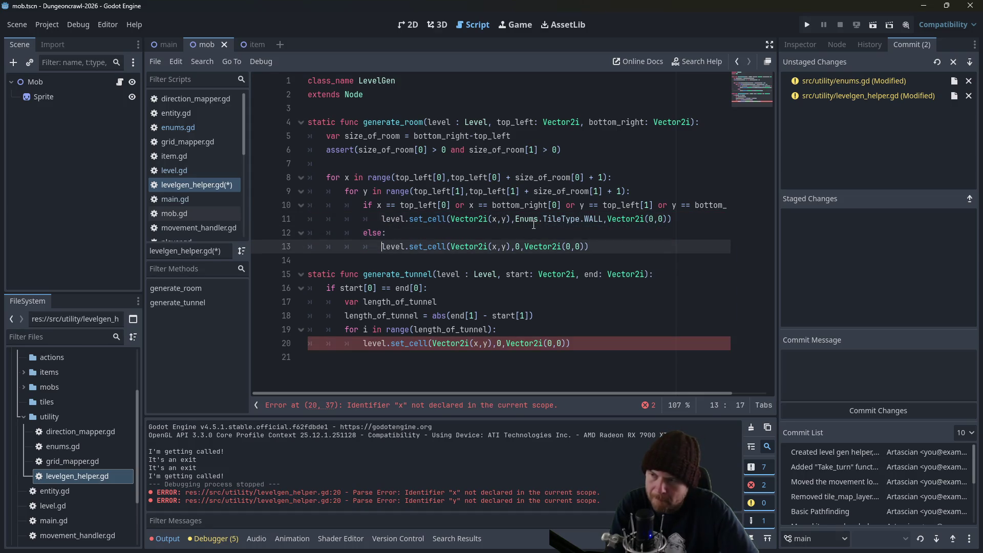
{"action": "key", "text": "Right"}
{"action": "key", "text": "Delete"}
{"action": "type", "text": "Enums.T"}
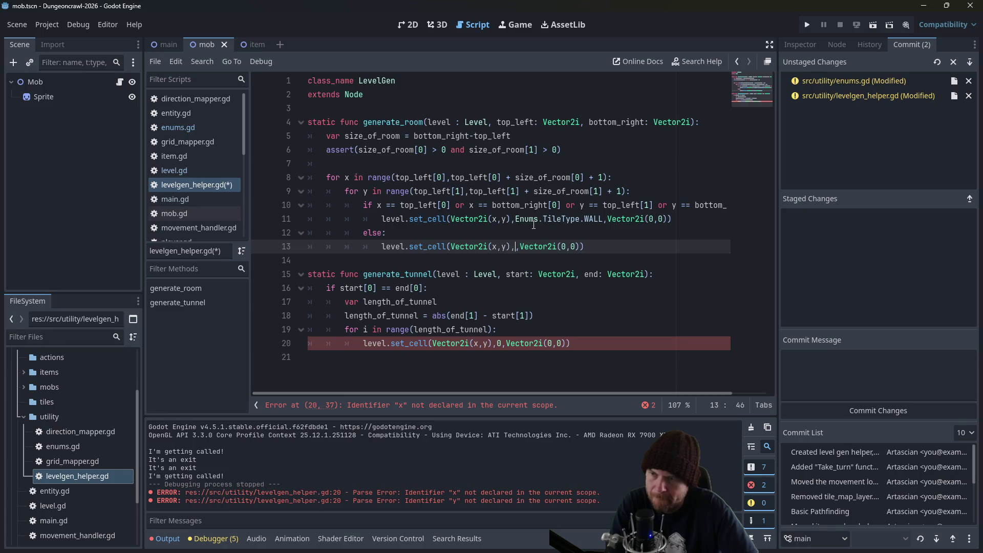
{"action": "type", "text": "ileType.FLOO"}
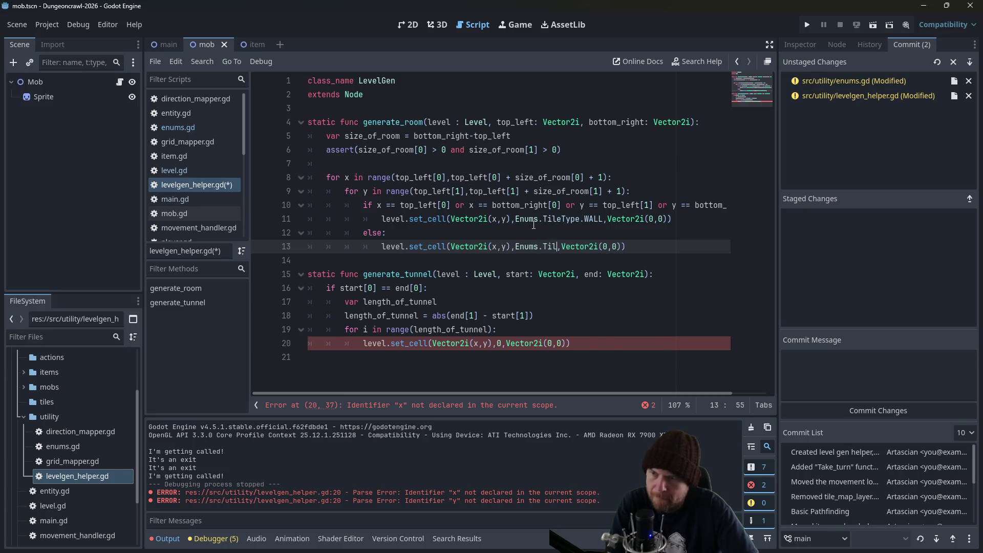
{"action": "type", "text": "R"}
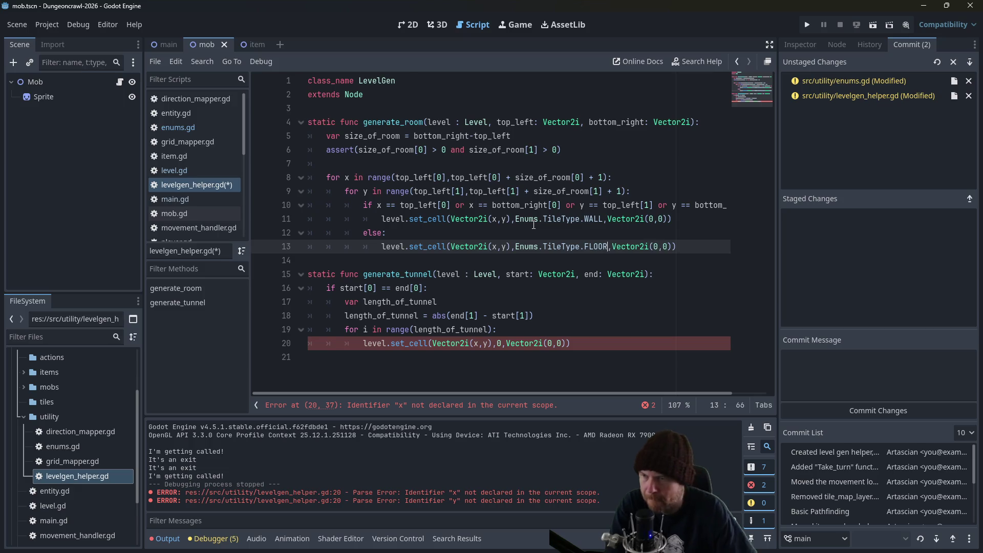
{"action": "left_click_drag", "start_coordinate": [516, 246], "coordinate": [592, 246]}
{"action": "key", "text": "ctrl+c"}
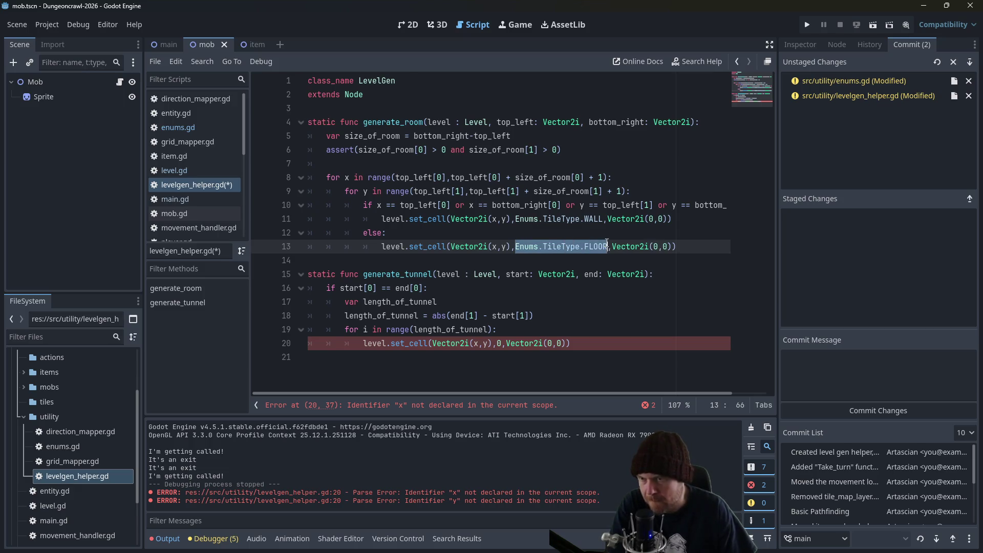
{"action": "left_click", "coordinate": [498, 343]}
{"action": "key", "text": "Delete"}
{"action": "key", "text": "ctrl+v"}
{"action": "type", "text": "FLOOR"}
Change line 20's cell position to Vector2i(start[0], i+start).
{"action": "left_click", "coordinate": [469, 330]}
{"action": "left_click", "coordinate": [475, 343]}
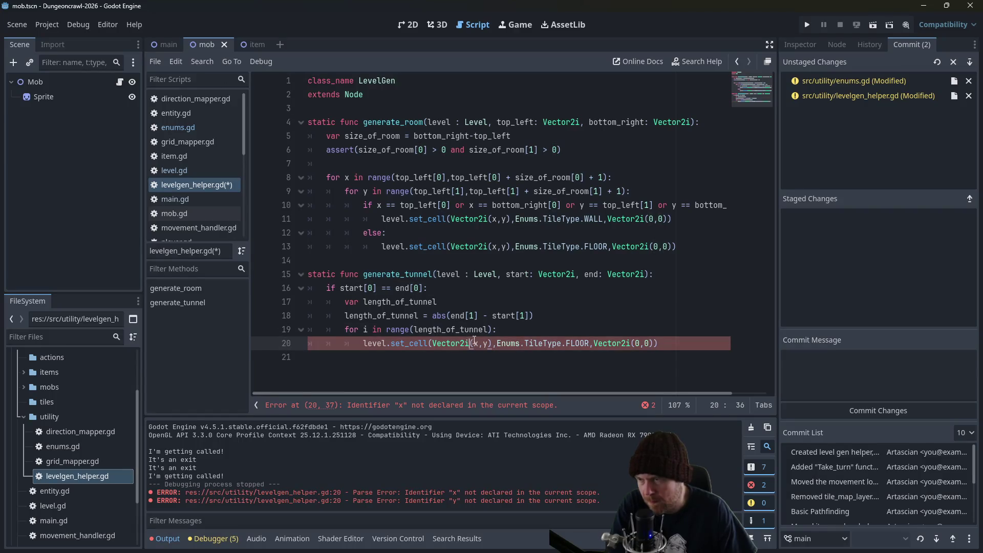
{"action": "key", "text": "Delete"}
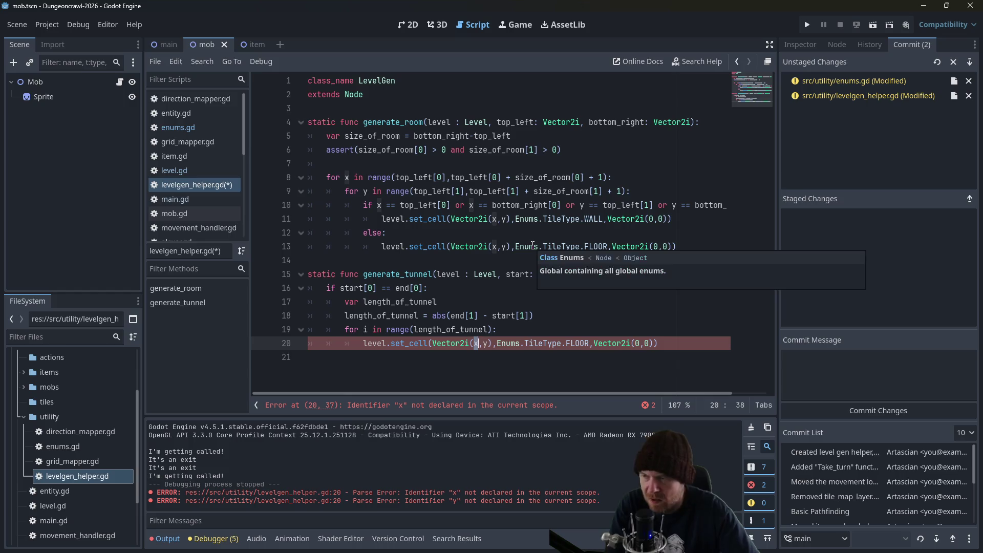
{"action": "type", "text": "start[0]"}
{"action": "key", "text": "Right"}
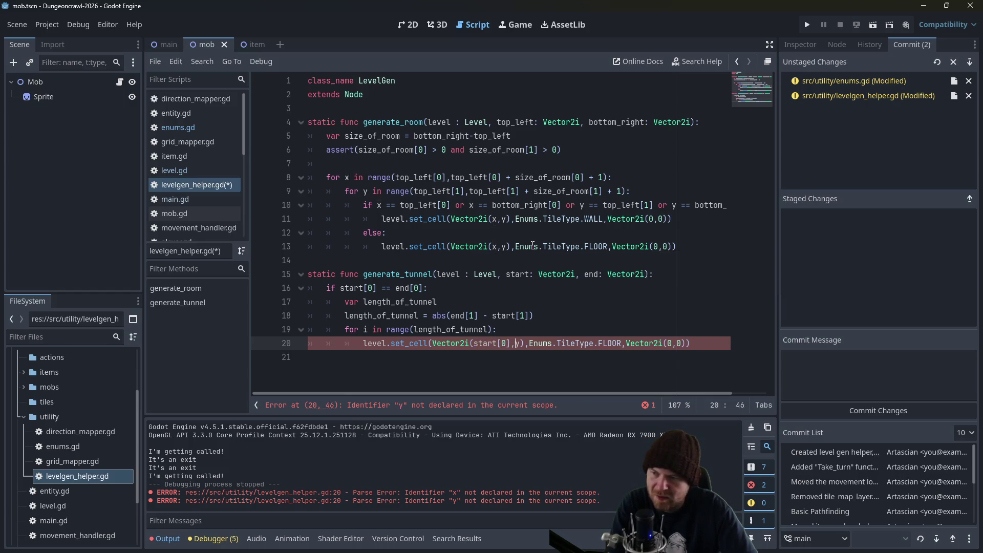
{"action": "key", "text": "BackSpace"}
{"action": "type", "text": "i+"}
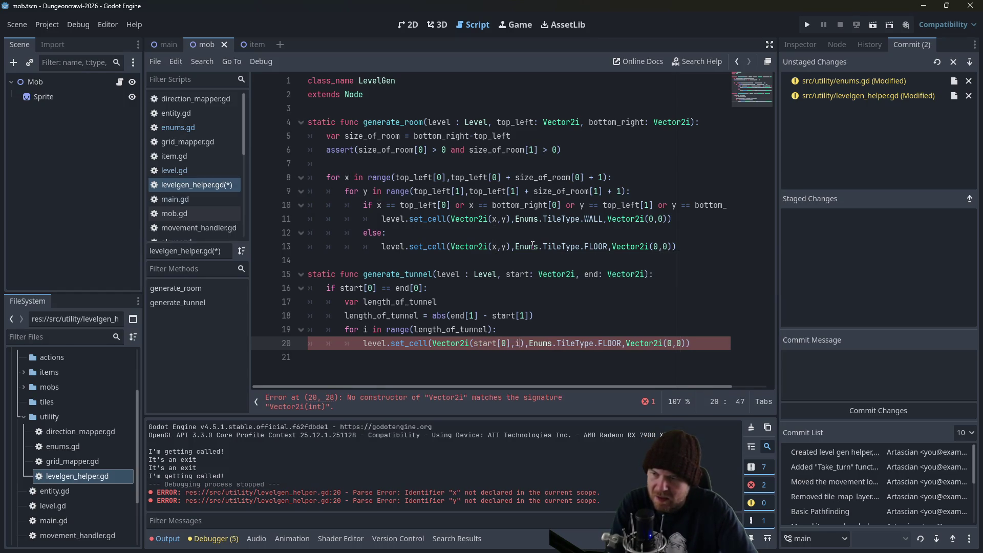
{"action": "type", "text": "start"}
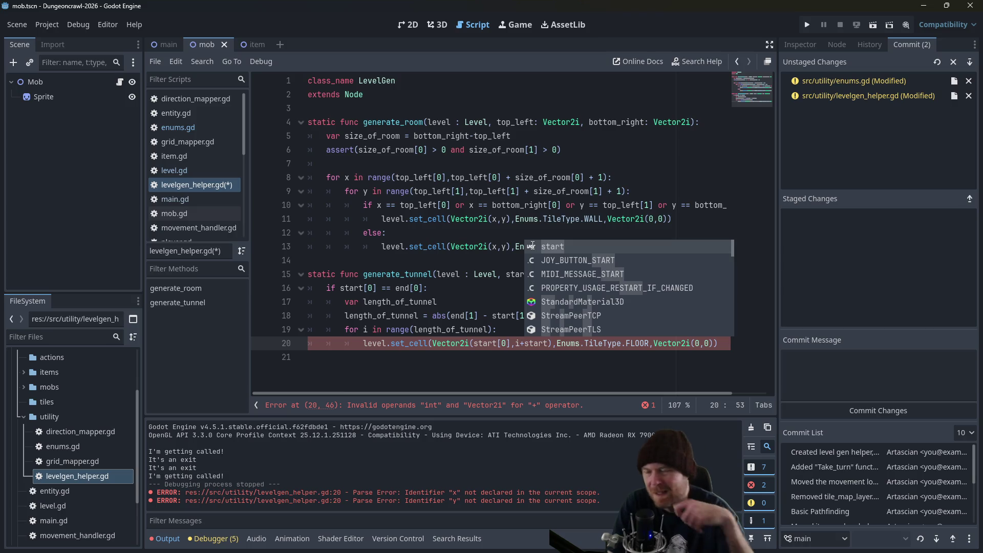
Open movement_handler.gd to view its do_movement function.
{"action": "left_click", "coordinate": [183, 229]}
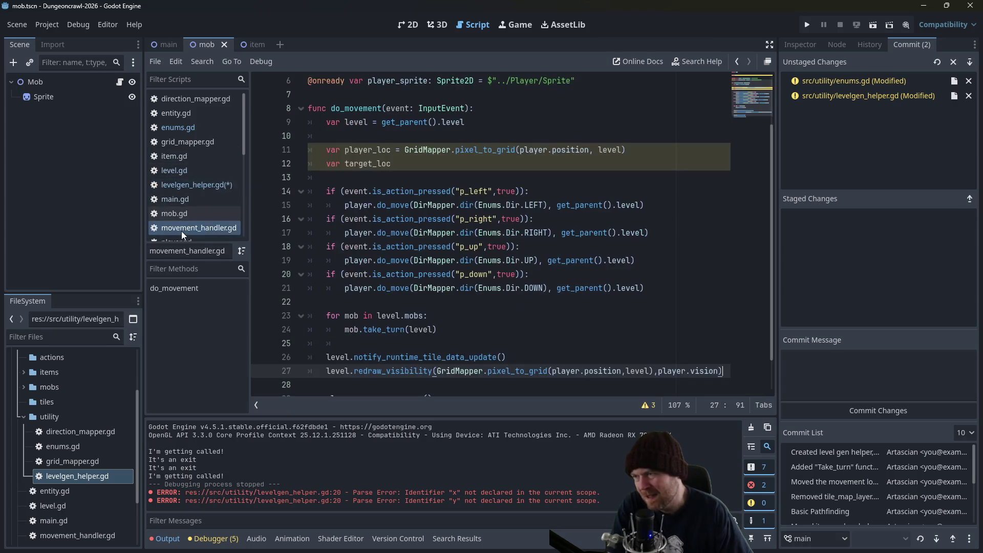
Look through visibility_handler.gd, player.gd, grid_mapper.gd and direction_mapper.gd, then return to generate_tunnel.
{"action": "scroll", "coordinate": [181, 231], "scroll_direction": "down", "scroll_amount": 2}
{"action": "left_click", "coordinate": [191, 200]}
{"action": "left_click", "coordinate": [191, 190]}
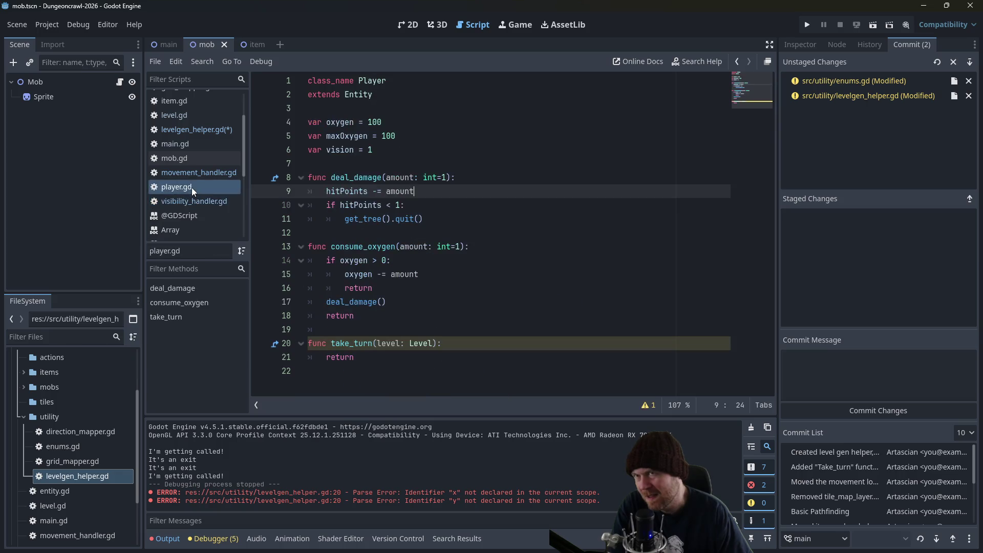
{"action": "scroll", "coordinate": [191, 187], "scroll_direction": "up", "scroll_amount": 1}
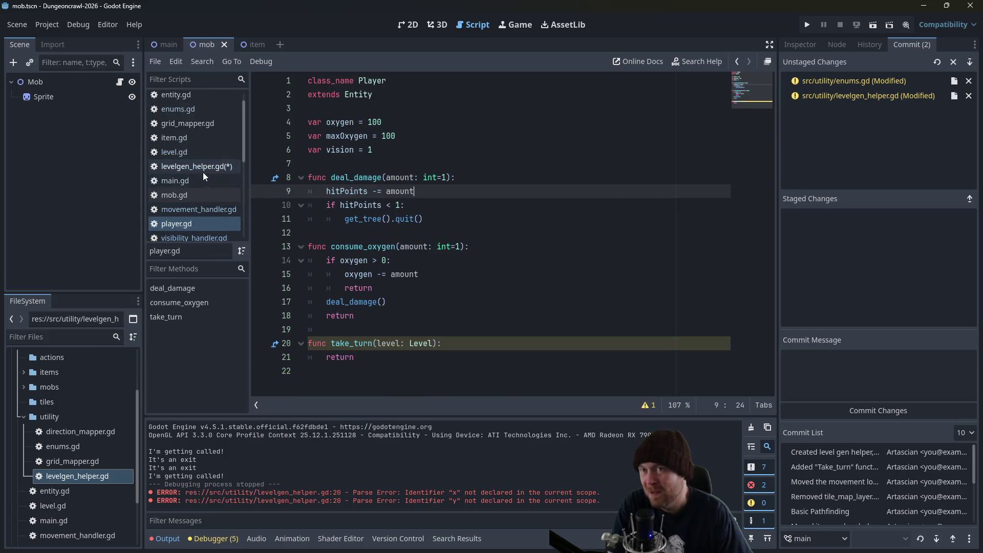
{"action": "scroll", "coordinate": [200, 174], "scroll_direction": "up", "scroll_amount": 1}
{"action": "left_click", "coordinate": [184, 185]}
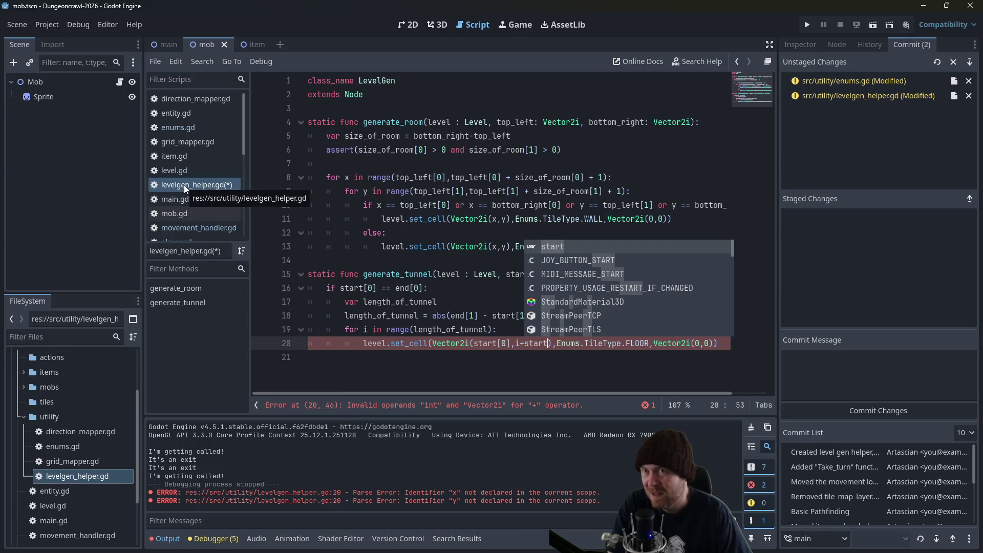
{"action": "left_click", "coordinate": [416, 316]}
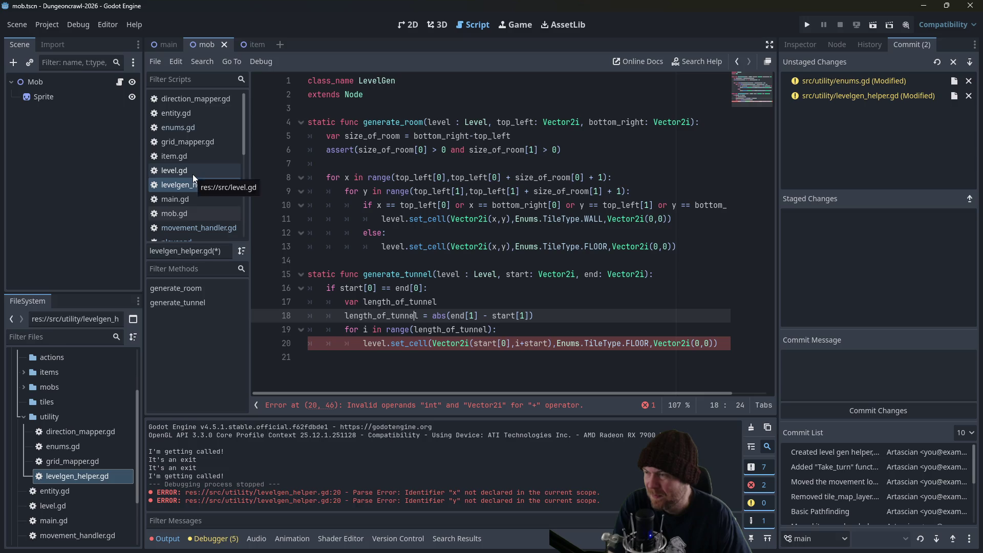
{"action": "left_click", "coordinate": [196, 142]}
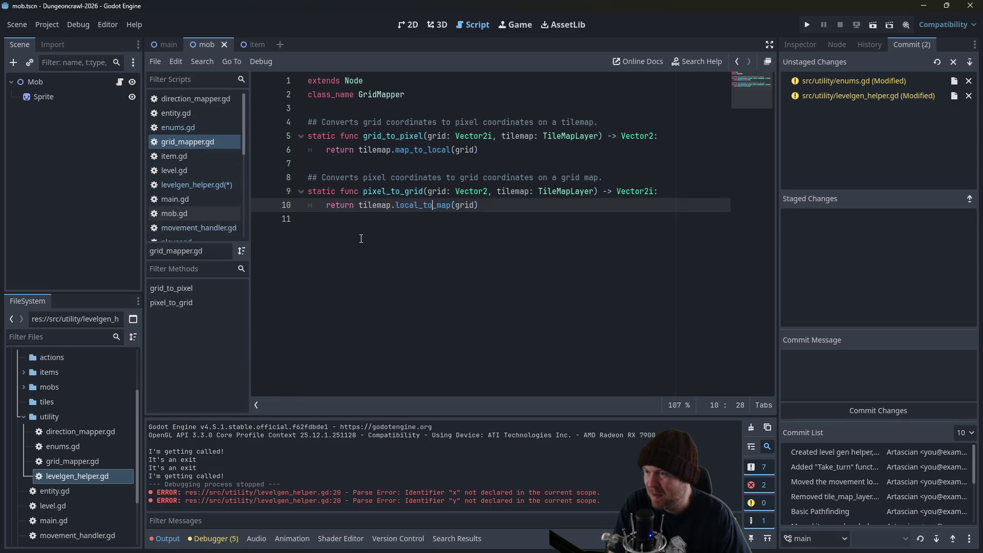
{"action": "left_click", "coordinate": [198, 99]}
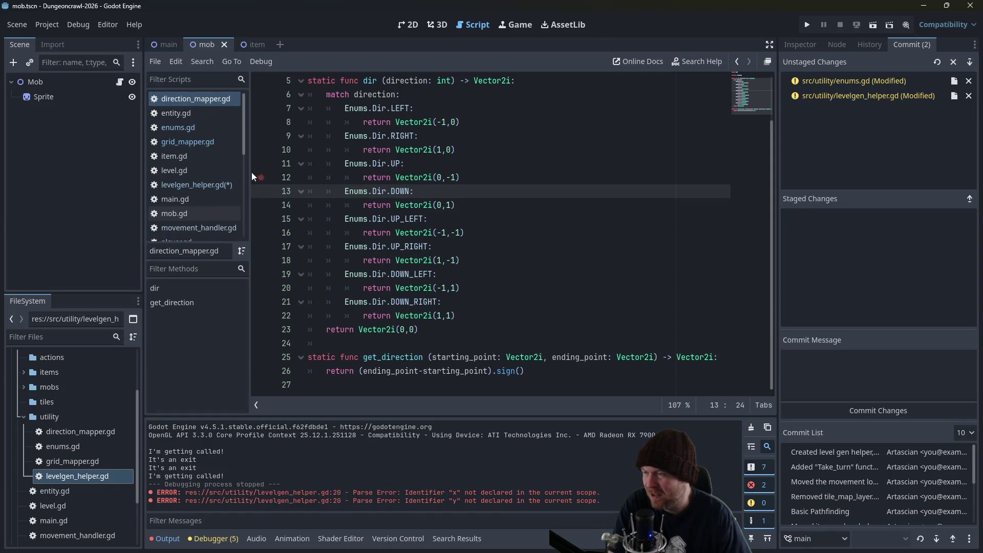
{"action": "left_click", "coordinate": [196, 187]}
{"action": "left_click", "coordinate": [686, 290]}
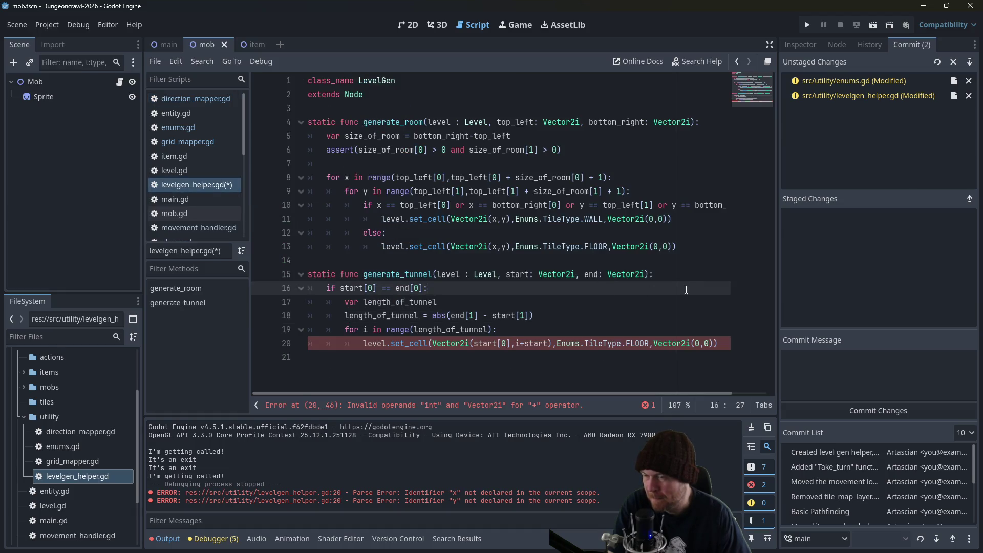
Add 'var direction = DirMapper.get_direction(start,end)' at the top of generate_tunnel and save.
{"action": "left_click", "coordinate": [683, 272]}
{"action": "key", "text": "Return"}
{"action": "type", "text": "di"}
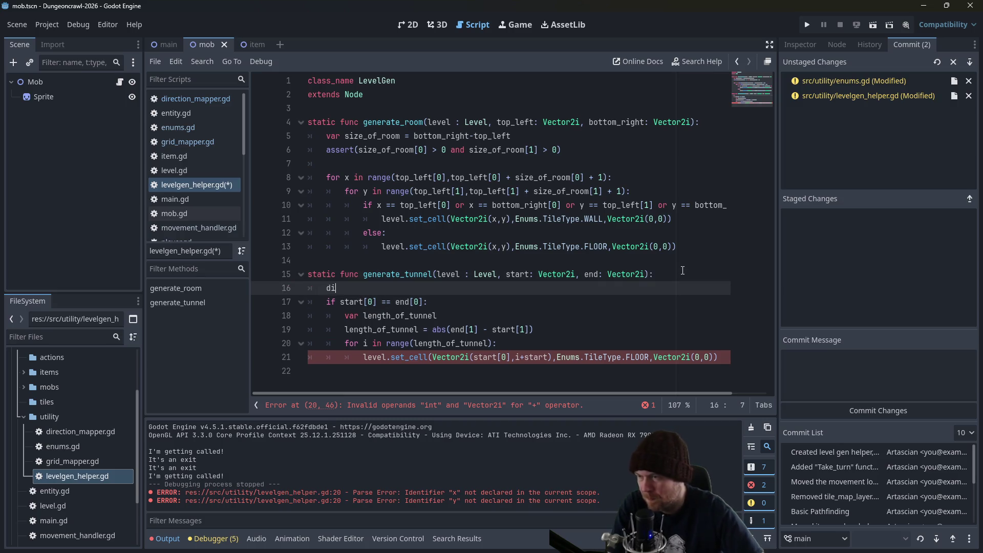
{"action": "key", "text": "BackSpace"}
{"action": "key", "text": "BackSpace"}
{"action": "type", "text": "var direction = g"}
{"action": "key", "text": "BackSpace"}
{"action": "type", "text": "DirMapper.get"}
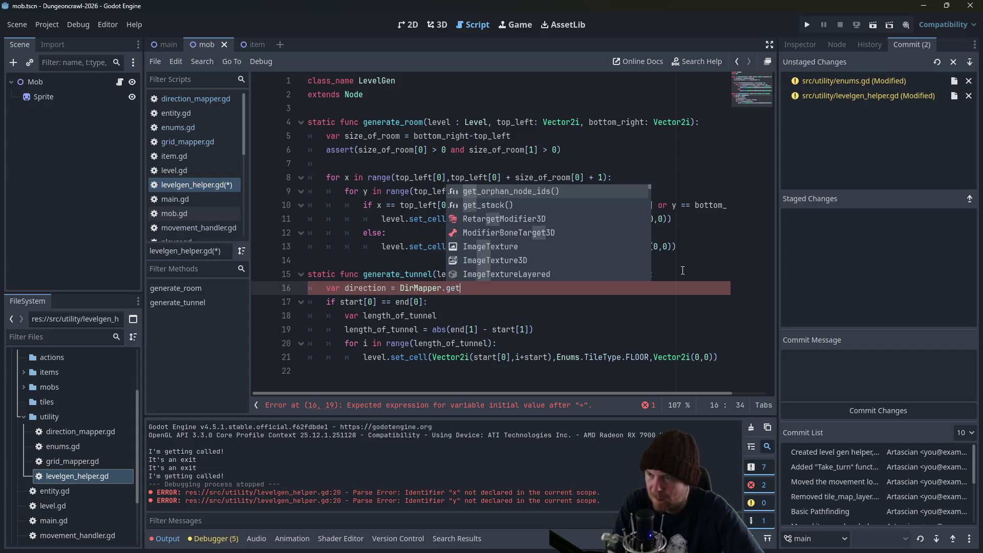
{"action": "type", "text": "_direction(start,end)"}
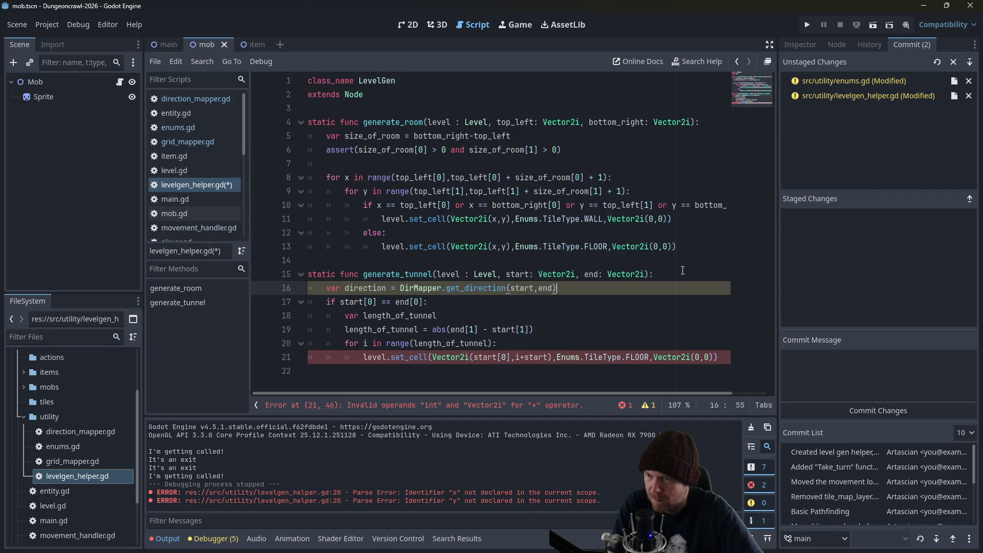
{"action": "key", "text": "ctrl+s"}
{"action": "key", "text": "Down"}
{"action": "key", "text": "Down"}
{"action": "key", "text": "Down"}
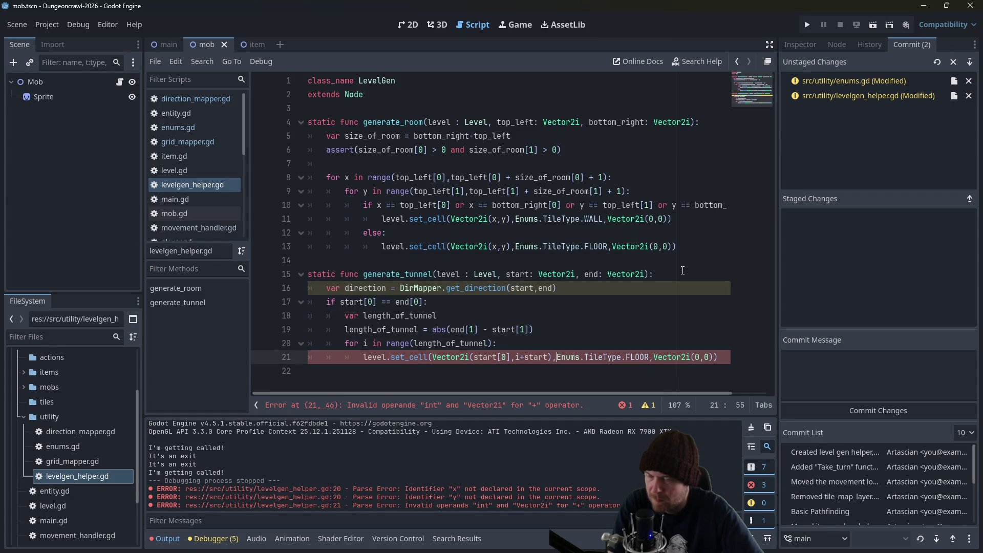
{"action": "key", "text": "Up"}
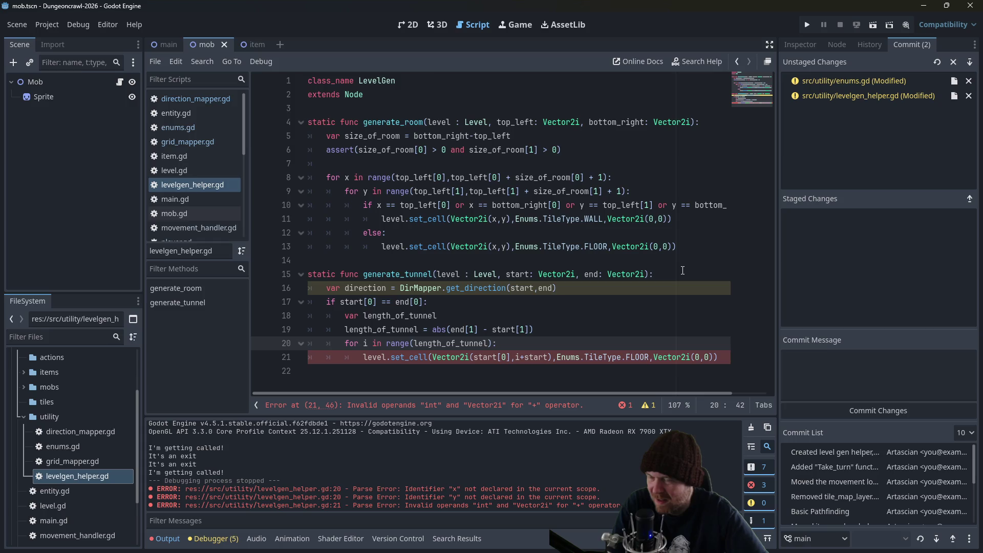
Change line 21's y coordinate to i+start*direction[0] and save the script.
{"action": "key", "text": "Down"}
{"action": "key", "text": "ctrl+Right"}
{"action": "key", "text": "ctrl+Right"}
{"action": "key", "text": "ctrl+Right"}
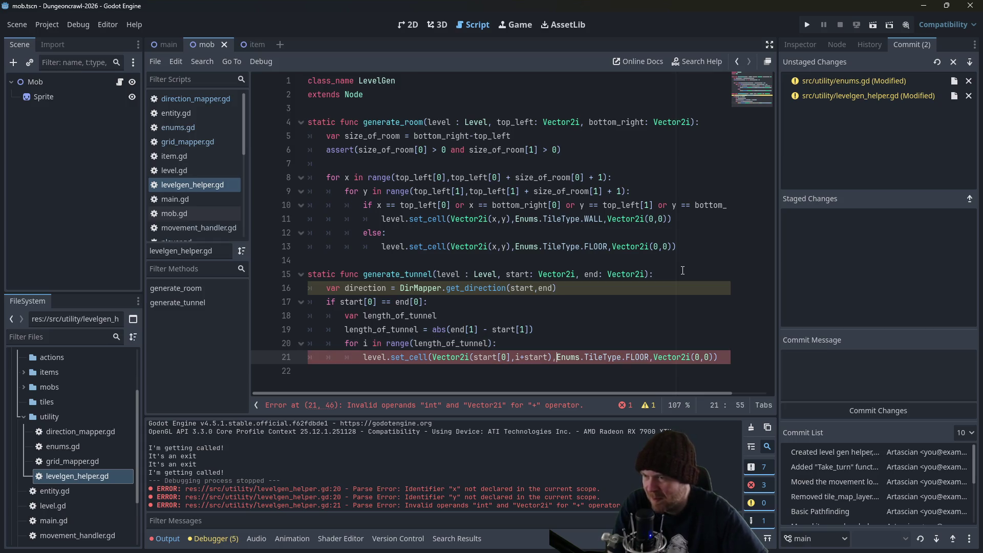
{"action": "key", "text": "Left"}
{"action": "key", "text": "Left"}
{"action": "type", "text": "*d"}
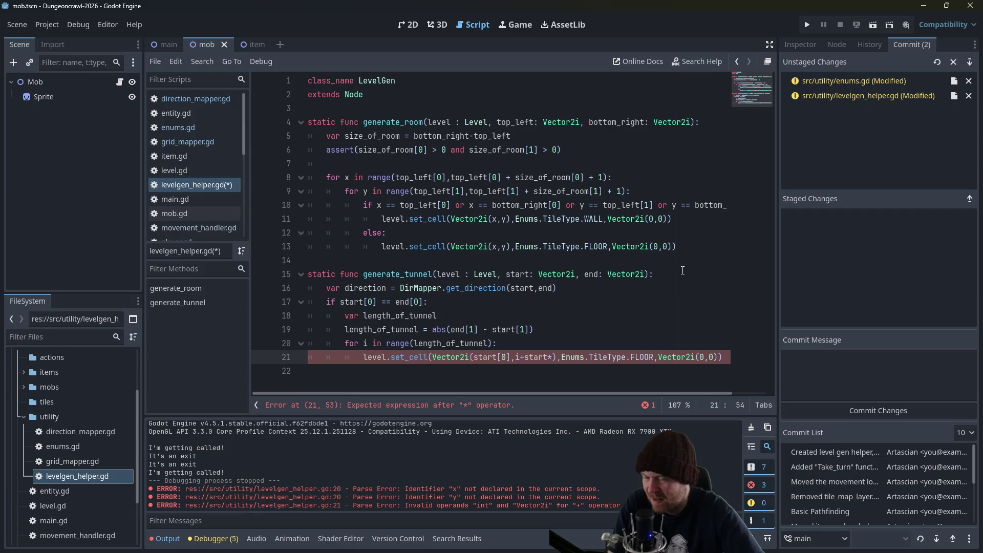
{"action": "type", "text": "ire"}
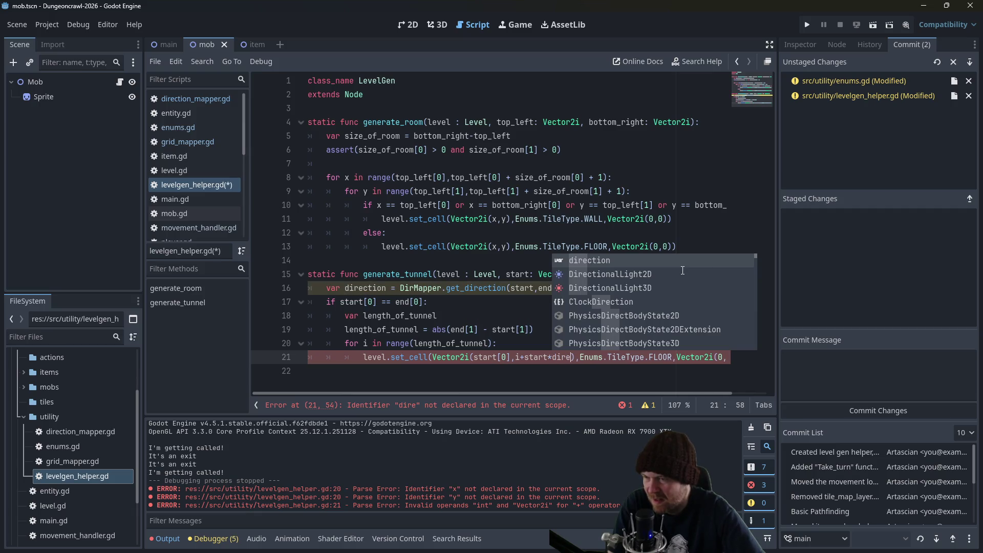
{"action": "key", "text": "Escape"}
{"action": "type", "text": "ction[0"}
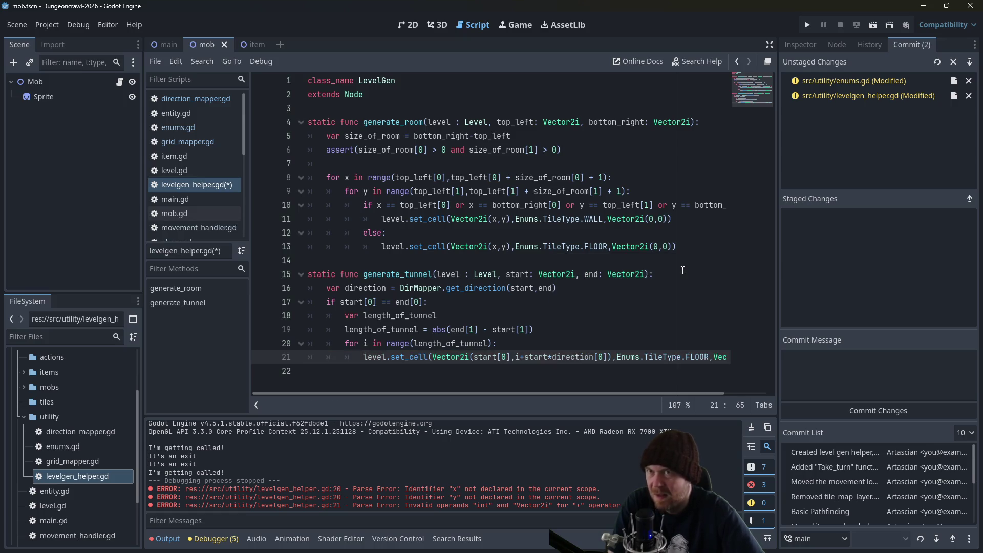
{"action": "key", "text": "Right"}
{"action": "key", "text": "Right"}
{"action": "key", "text": "Right"}
{"action": "key", "text": "ctrl+s"}
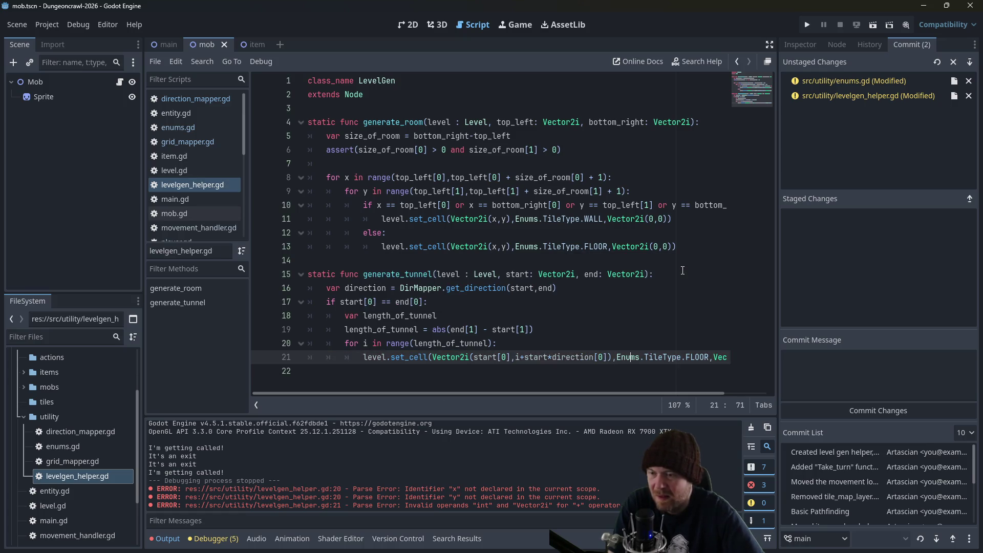
Check the end of line 21, then move to the room loop on line 8.
{"action": "key", "text": "Right"}
{"action": "key", "text": "Right"}
{"action": "key", "text": "Right"}
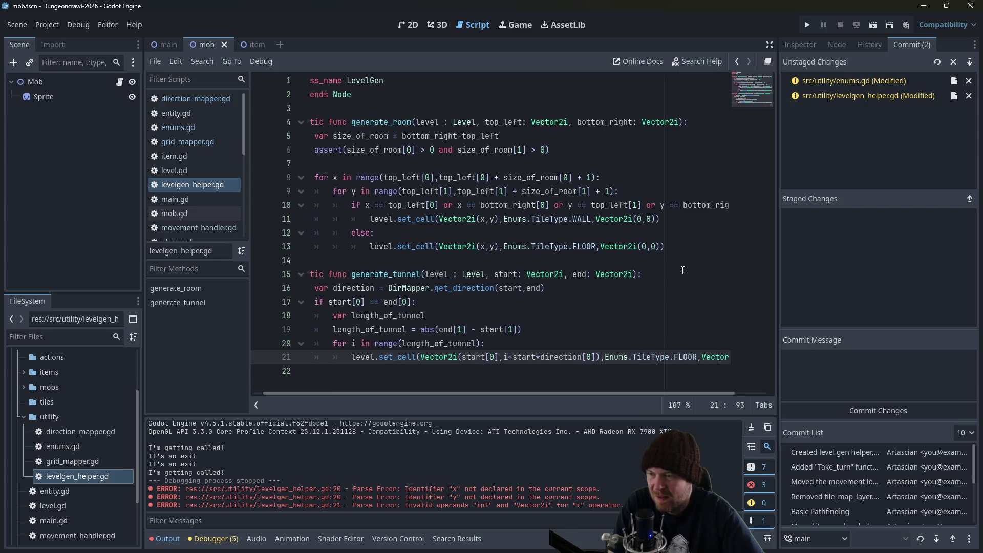
{"action": "key", "text": "Down"}
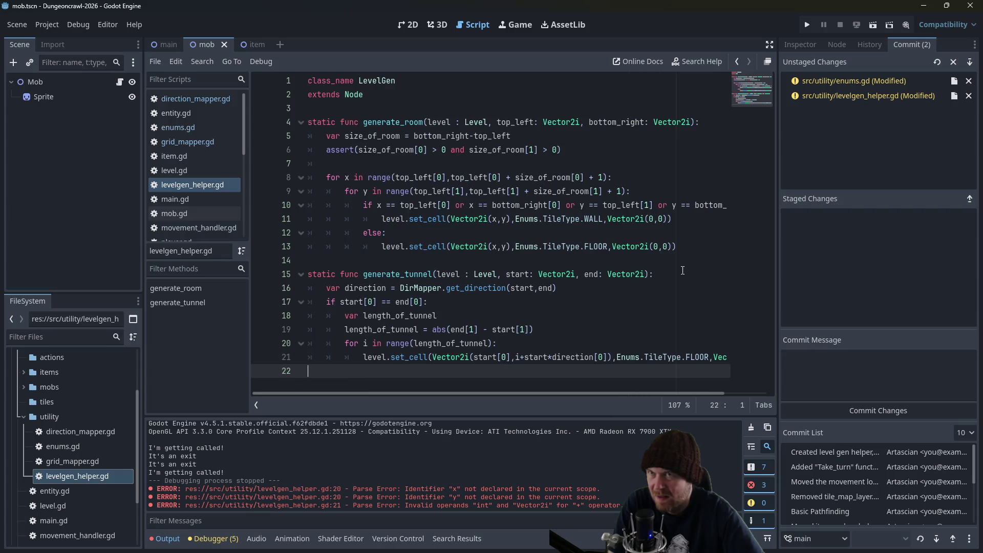
{"action": "key", "text": "Left"}
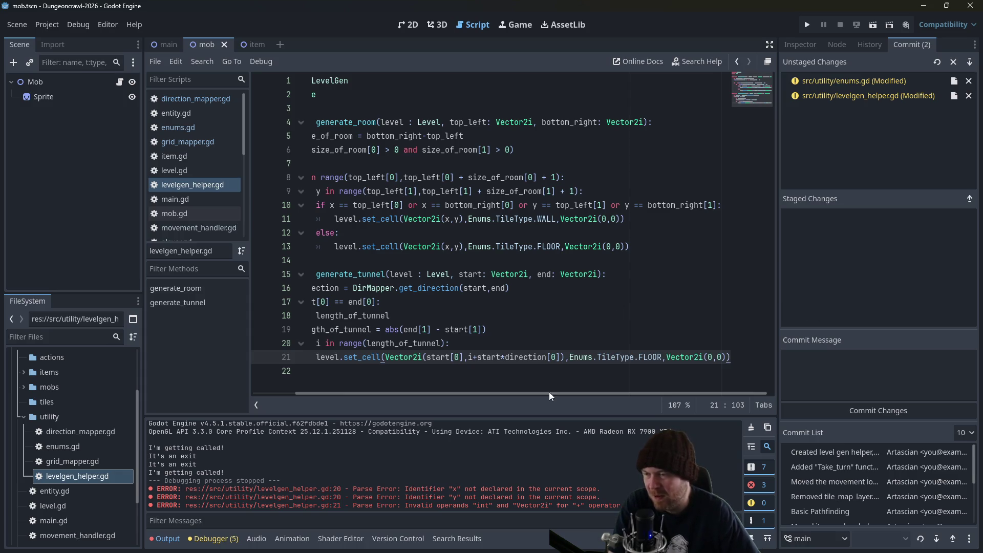
{"action": "left_click_drag", "start_coordinate": [547, 392], "coordinate": [470, 394]}
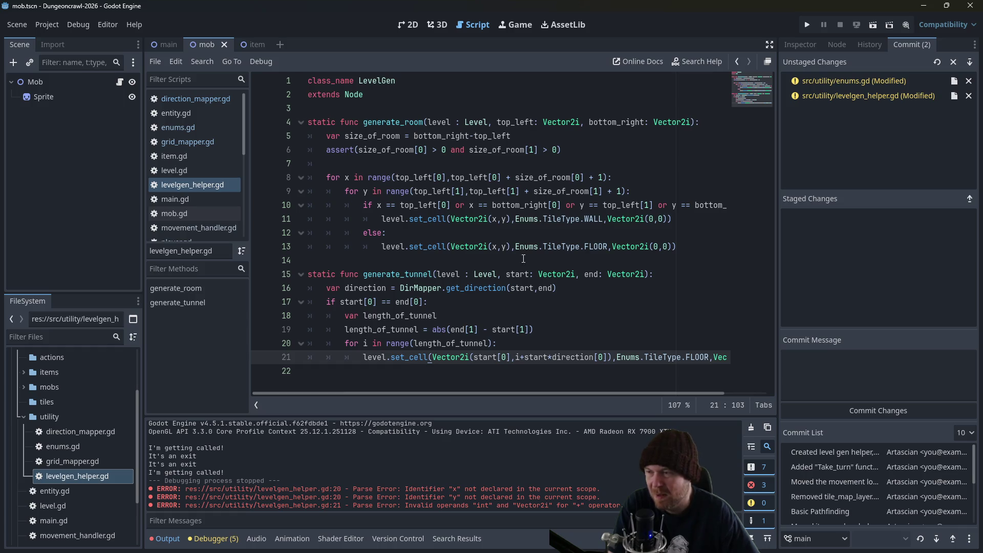
{"action": "left_click", "coordinate": [479, 179]}
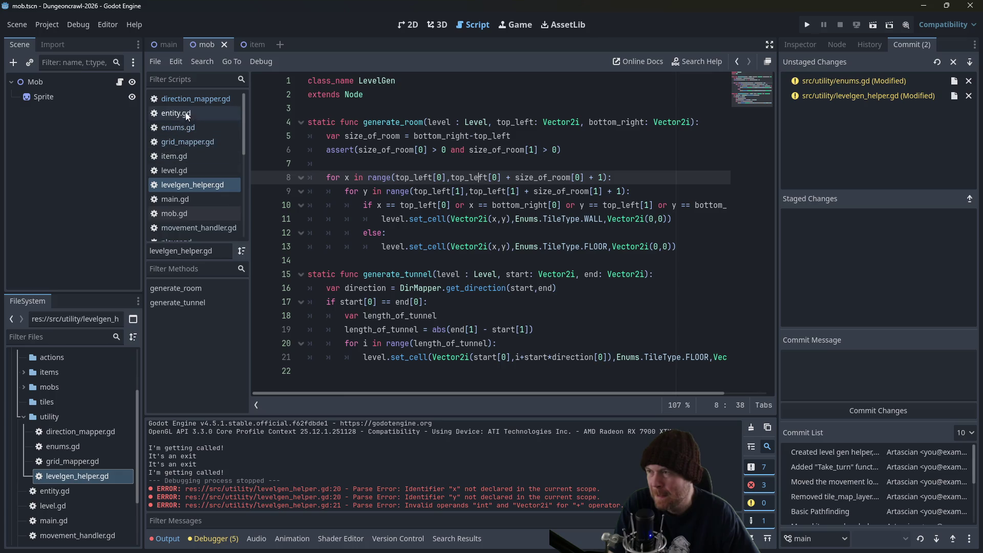
In level.gd, change the first room's end corner to Vector2i(8,8).
{"action": "left_click", "coordinate": [183, 169]}
{"action": "scroll", "coordinate": [487, 247], "scroll_direction": "up", "scroll_amount": 2}
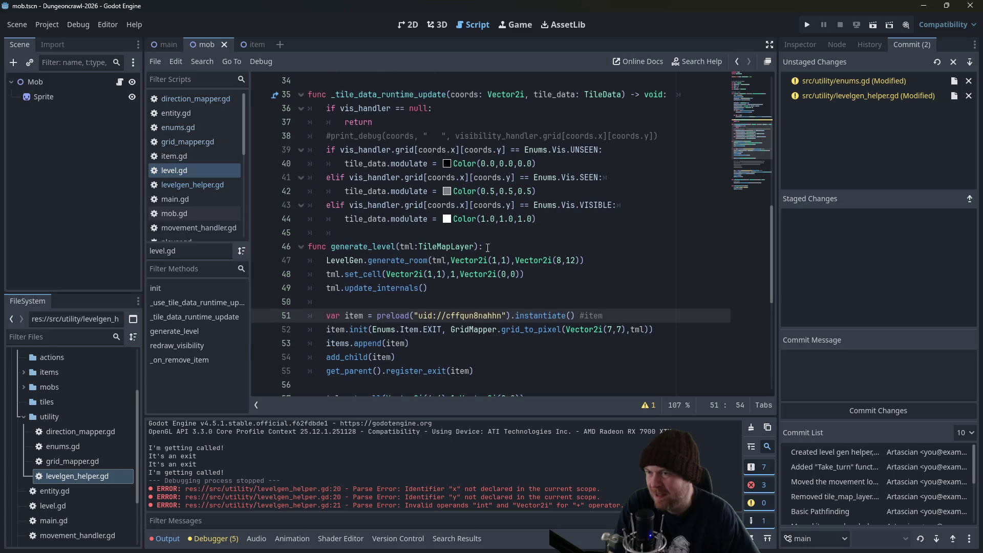
{"action": "left_click", "coordinate": [601, 262]}
{"action": "key", "text": "Left"}
{"action": "key", "text": "Left"}
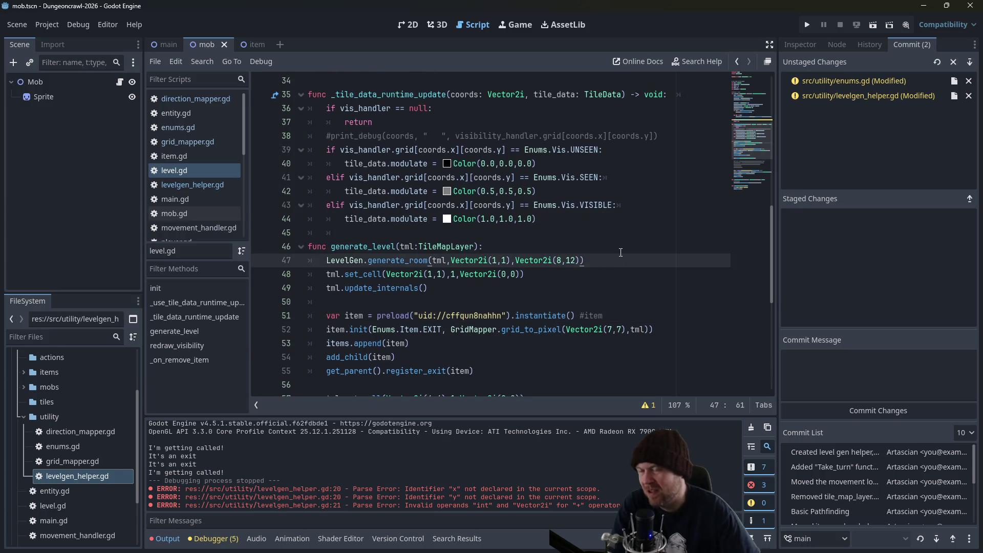
{"action": "key", "text": "BackSpace"}
{"action": "key", "text": "BackSpace"}
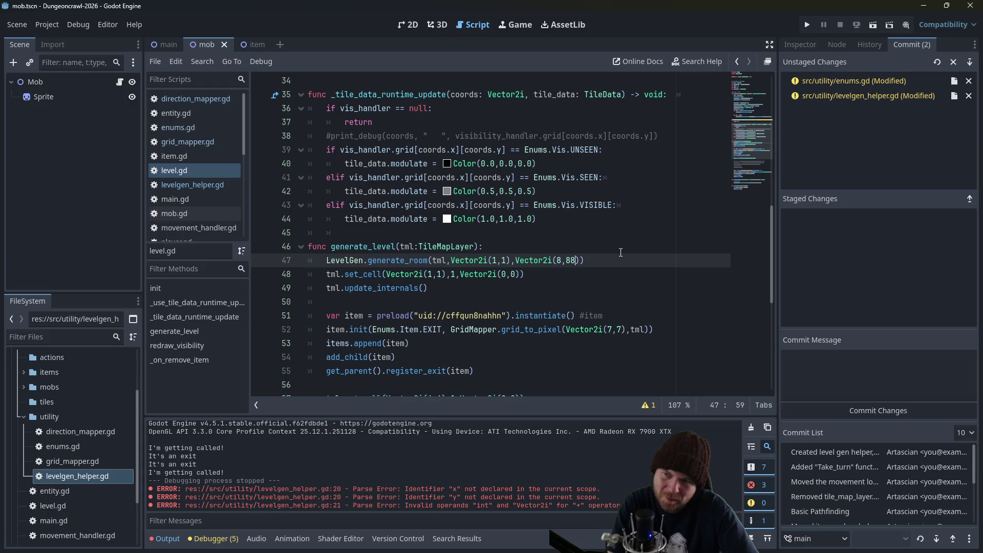
{"action": "type", "text": "8"}
Add a second room from (9,1) to (16,8), save, and begin a generate_tunnel call from (8,8).
{"action": "key", "text": "Return"}
{"action": "type", "text": "L"}
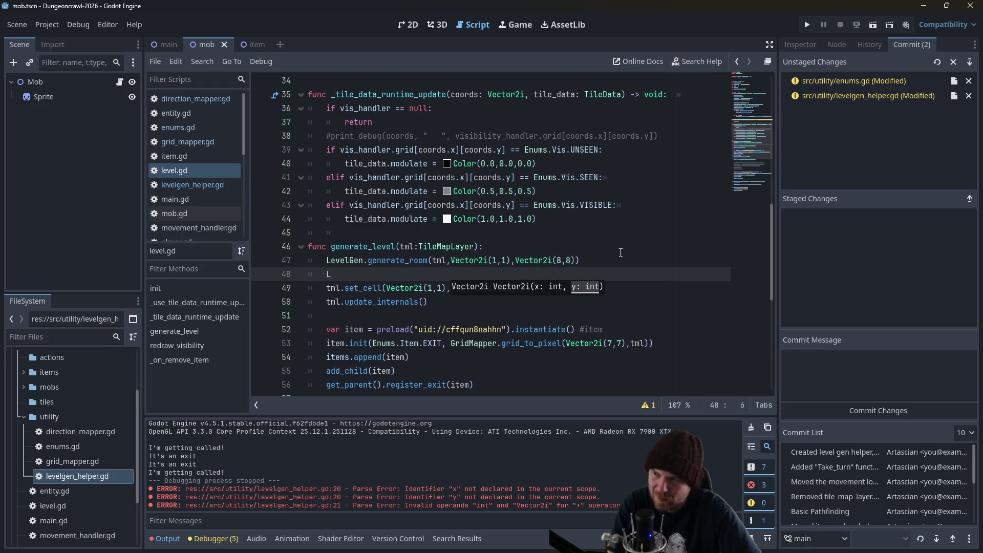
{"action": "type", "text": "evelGen."}
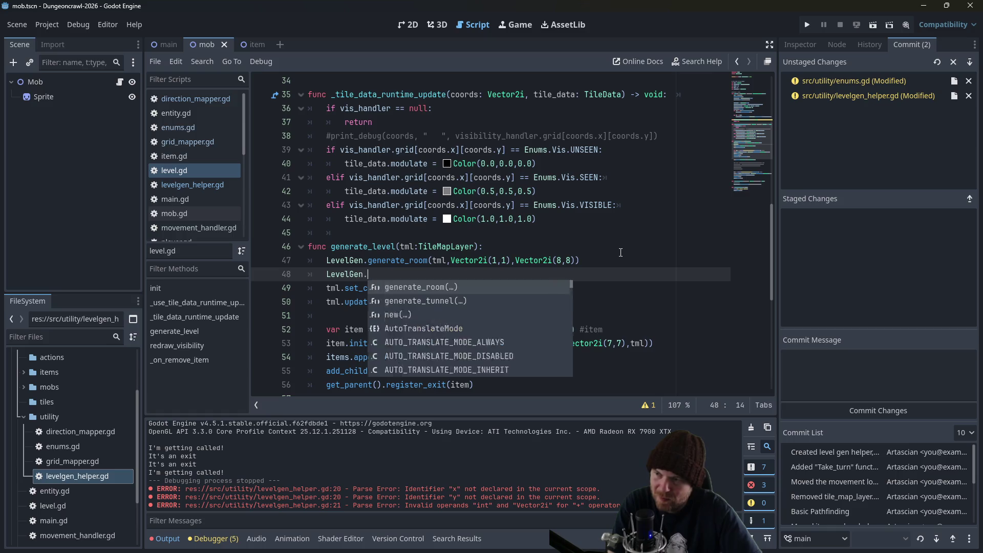
{"action": "type", "text": "generate_room"}
{"action": "key", "text": "Return"}
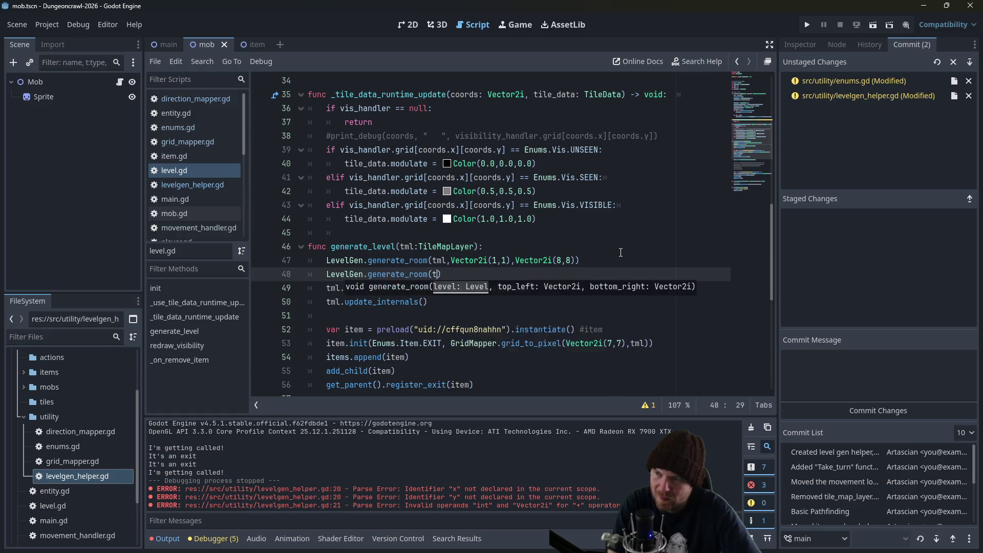
{"action": "type", "text": "tml,Vector2i("}
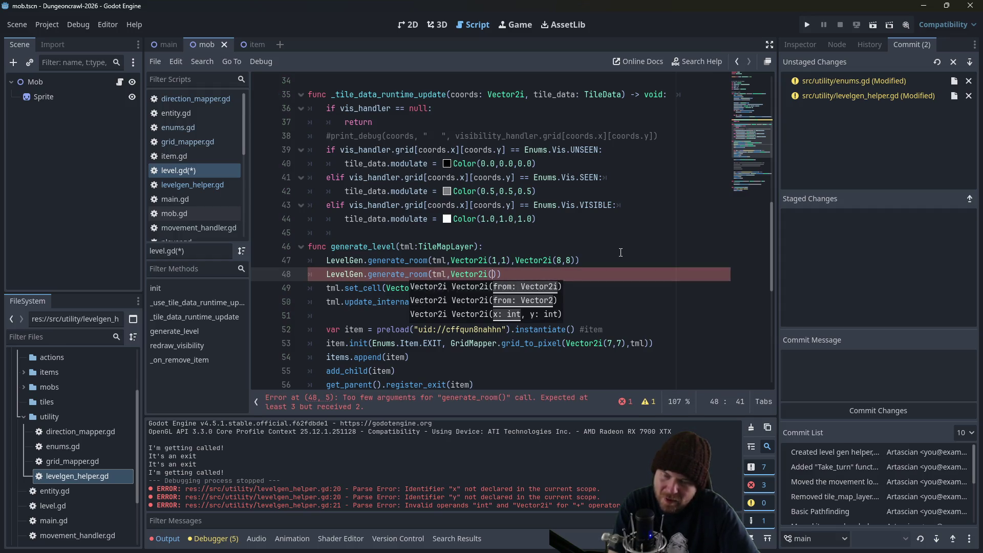
{"action": "type", "text": "9,1),"}
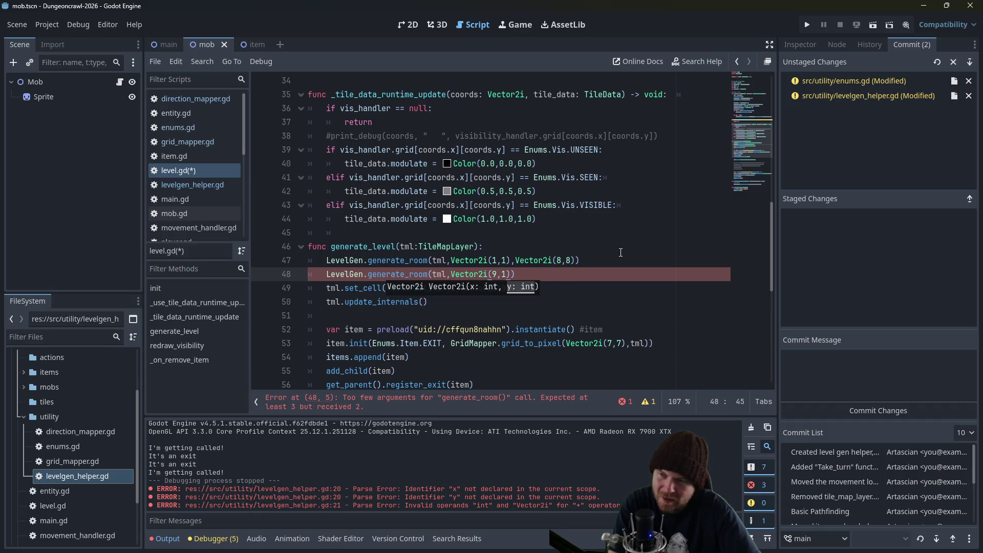
{"action": "type", "text": "Vector2i"}
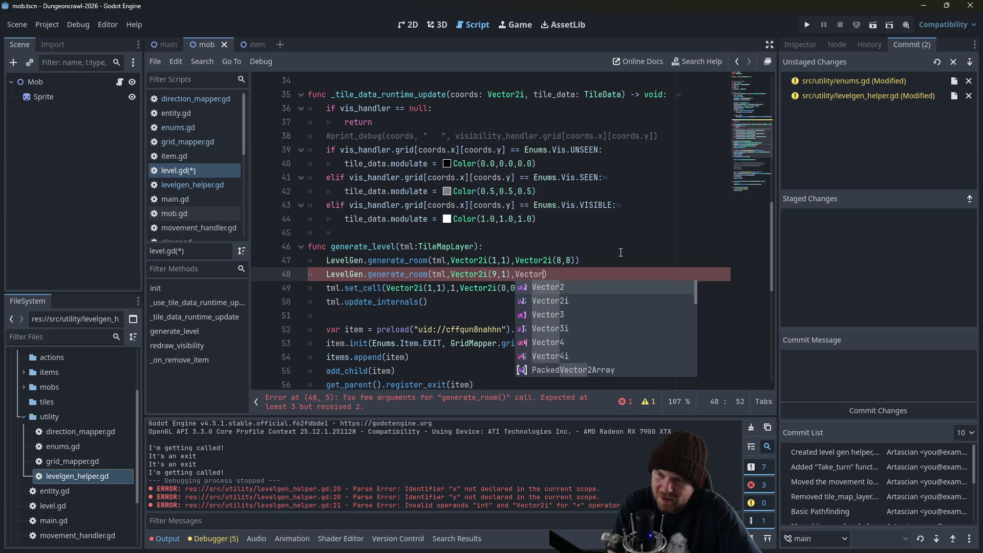
{"action": "type", "text": "(16"}
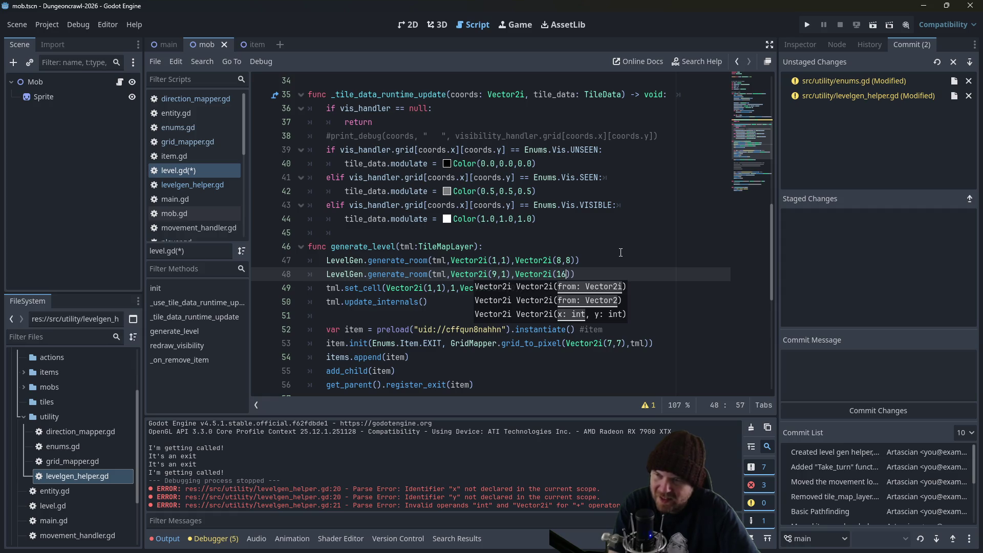
{"action": "type", "text": ",8"}
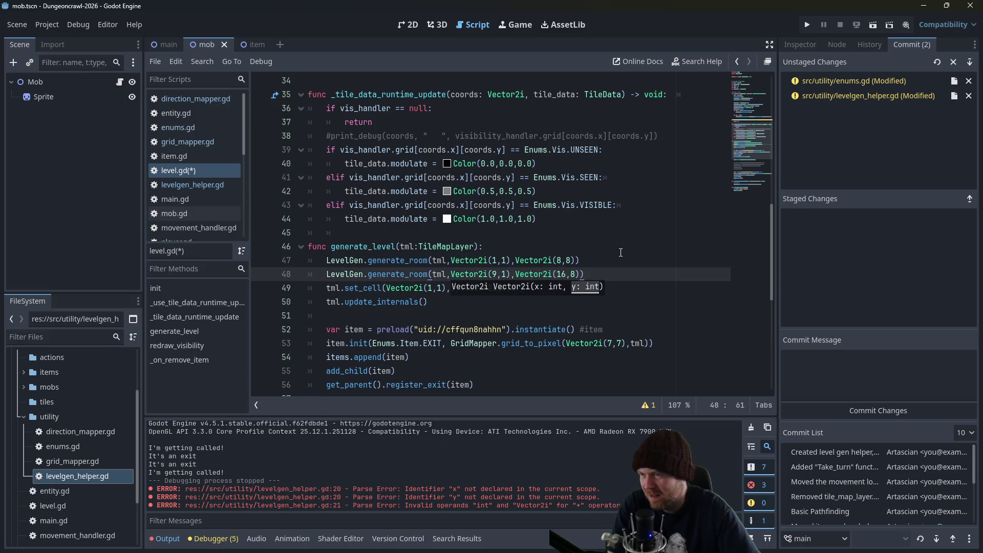
{"action": "key", "text": "Down"}
{"action": "key", "text": "ctrl+s"}
{"action": "key", "text": "ctrl+shift+Return"}
{"action": "type", "text": "LevelGen.generate_tunnel(tml,Vector2i"}
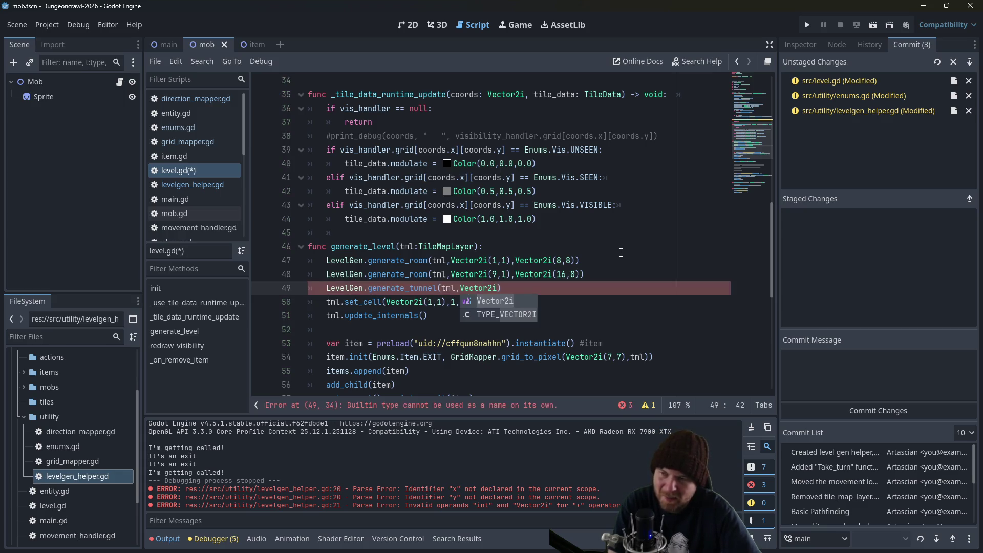
{"action": "type", "text": "("}
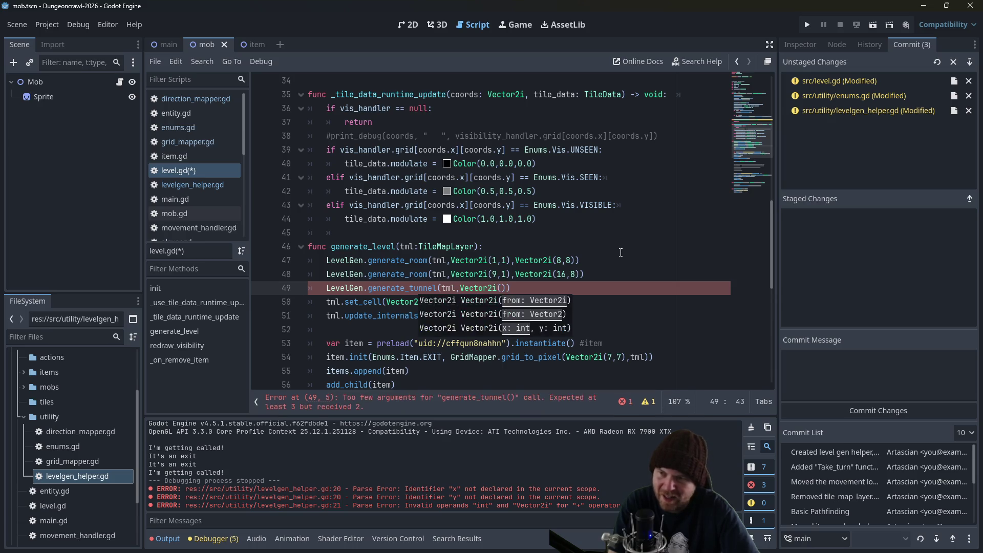
{"action": "type", "text": "8,8"}
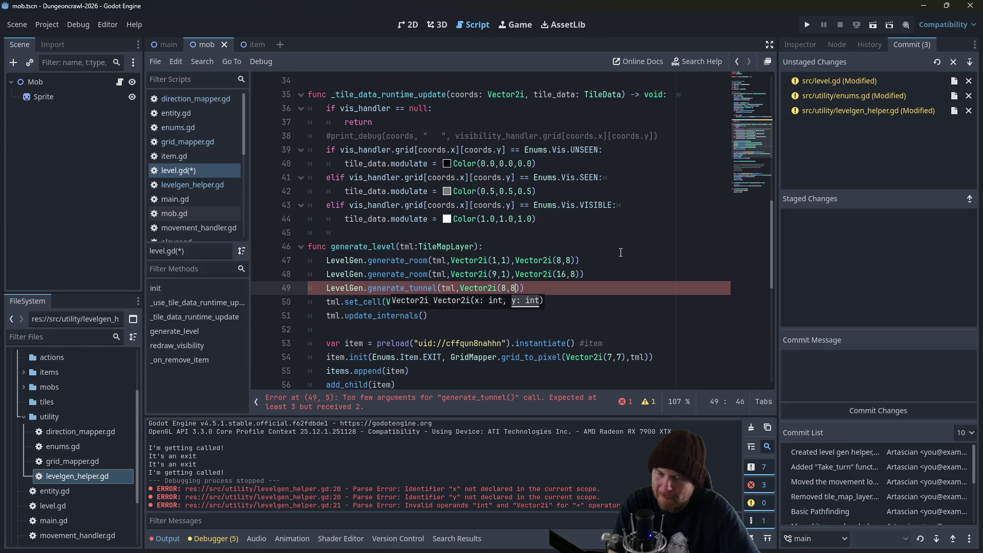
Set the tunnel start to (8,4) and shift the second room to x 12 through 20.
{"action": "key", "text": "BackSpace"}
{"action": "type", "text": ",4)"}
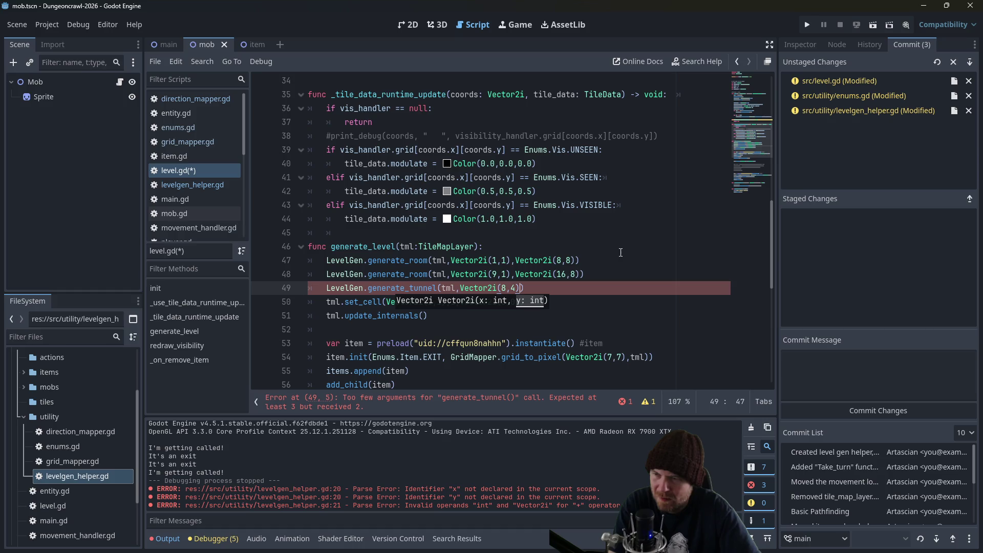
{"action": "key", "text": "Up"}
{"action": "key", "text": "Left"}
{"action": "key", "text": "BackSpace"}
{"action": "type", "text": "12"}
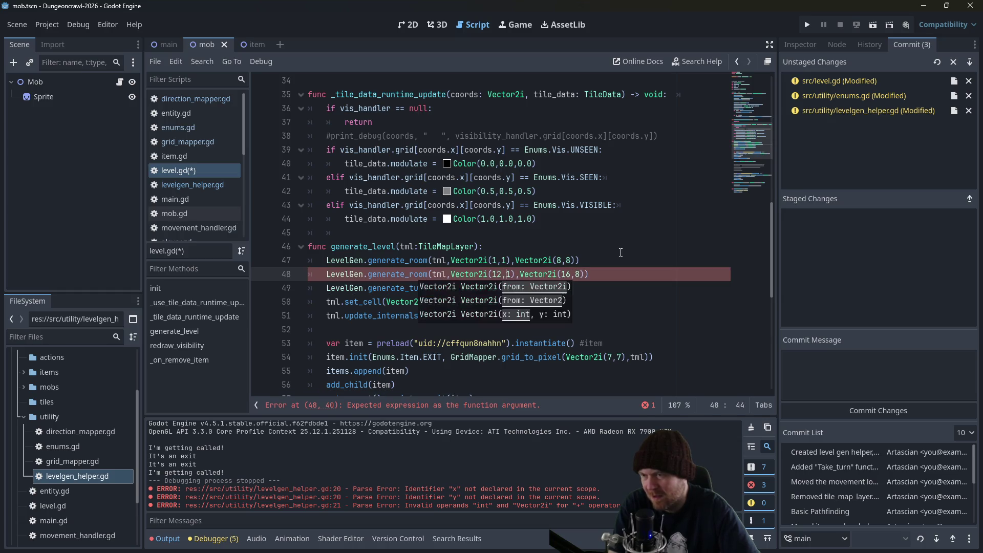
{"action": "key", "text": "Right"}
{"action": "key", "text": "Right"}
{"action": "key", "text": "Right"}
{"action": "key", "text": "Delete"}
{"action": "key", "text": "BackSpace"}
{"action": "type", "text": "20"}
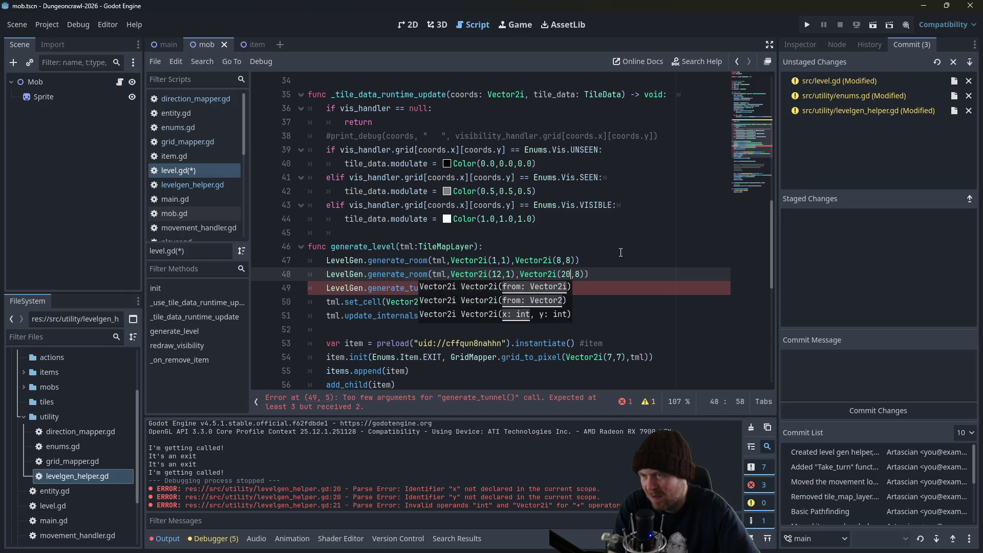
Finish the tunnel with end point Vector2i(12,4), save level.gd, and run the project.
{"action": "key", "text": "Down"}
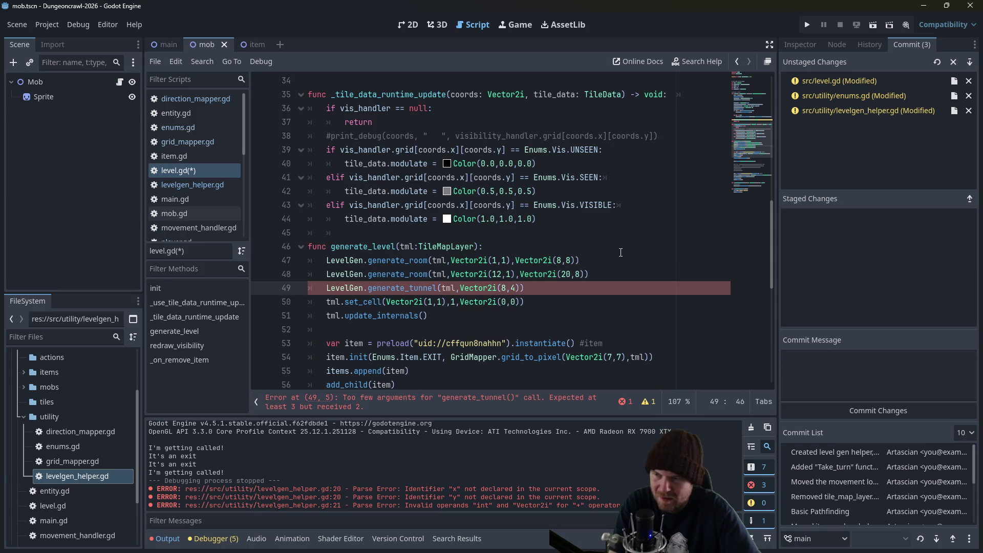
{"action": "type", "text": "),Vect"}
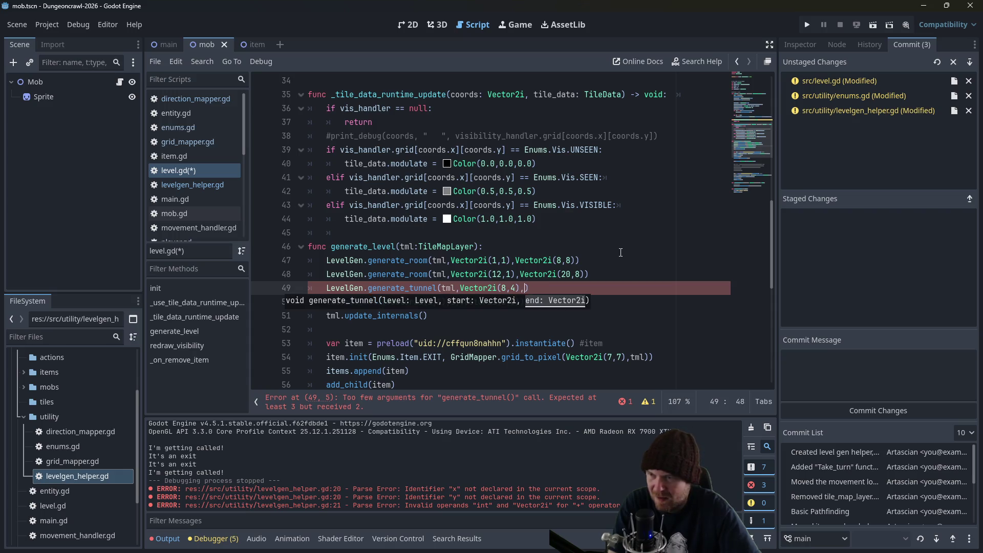
{"action": "type", "text": "or2i"}
{"action": "key", "text": "Return"}
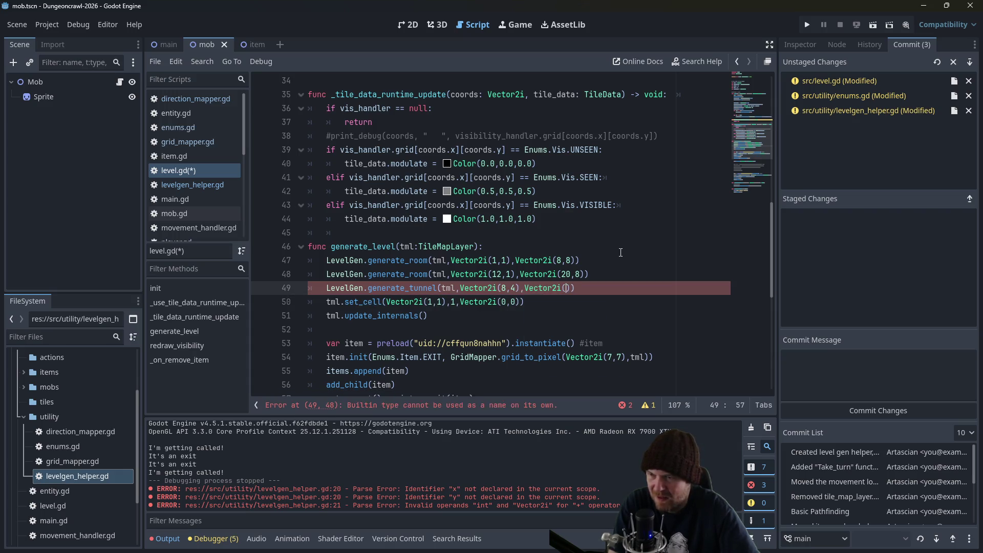
{"action": "type", "text": "12,4)"}
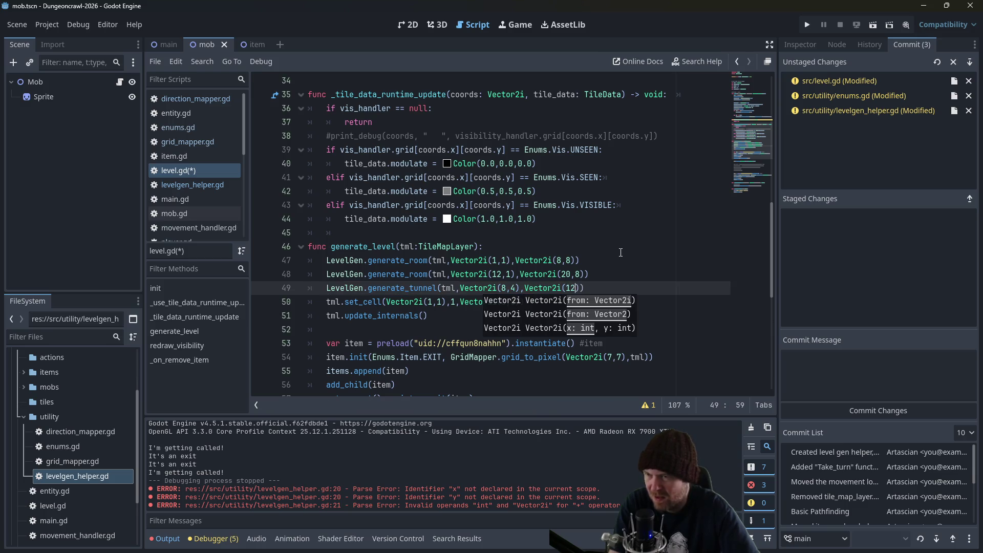
{"action": "key", "text": "ctrl+s"}
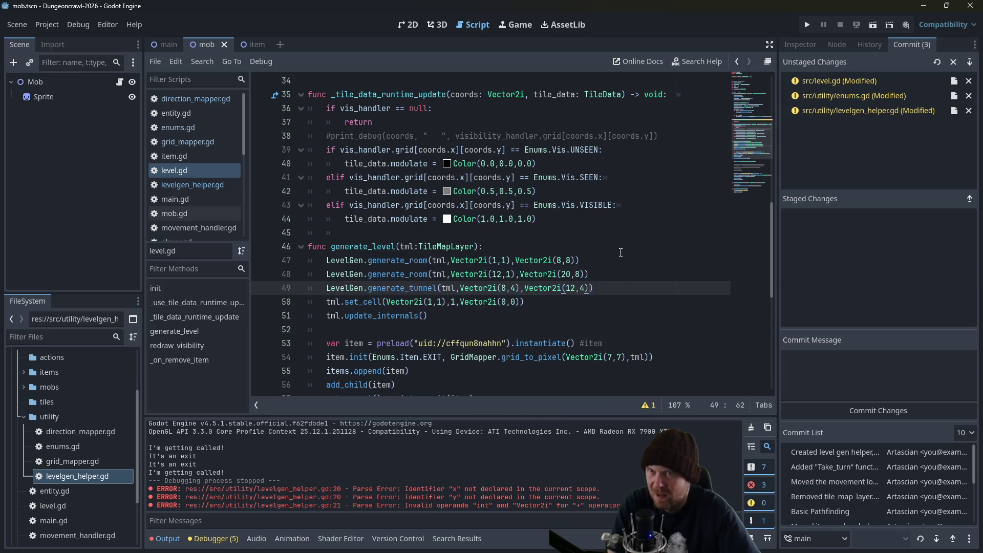
{"action": "left_click", "coordinate": [805, 27]}
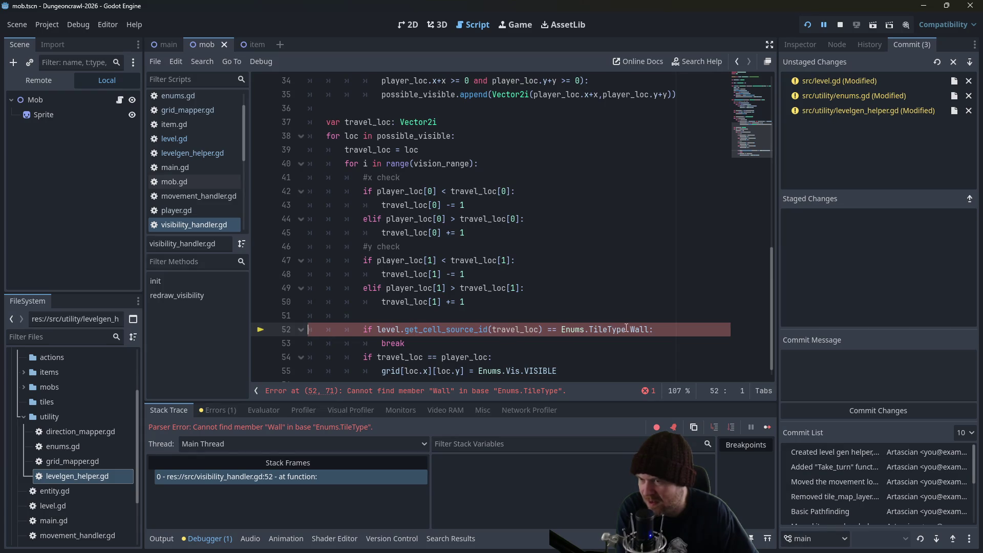
Change Enums.TileType.Wall to WALL on line 52 of visibility_handler.gd, save, and rerun.
{"action": "left_click", "coordinate": [645, 329]}
{"action": "double_click", "coordinate": [645, 329]}
{"action": "type", "text": "WALL"}
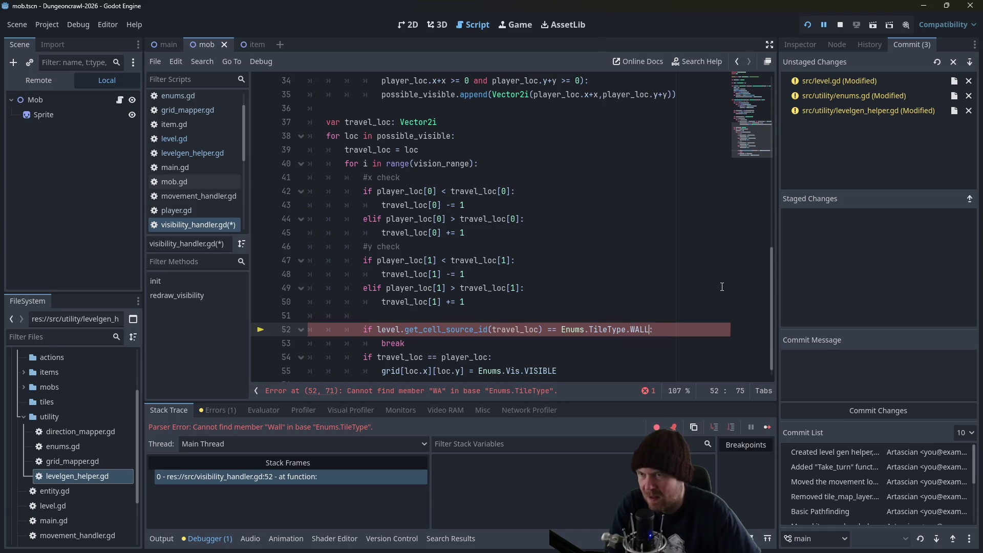
{"action": "key", "text": "ctrl+s"}
{"action": "left_click", "coordinate": [840, 24]}
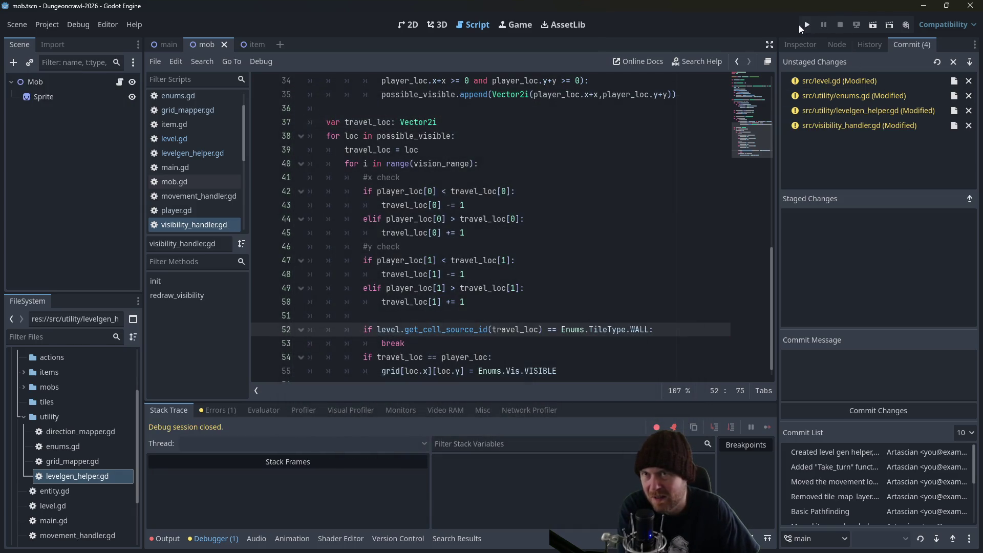
{"action": "left_click", "coordinate": [805, 26]}
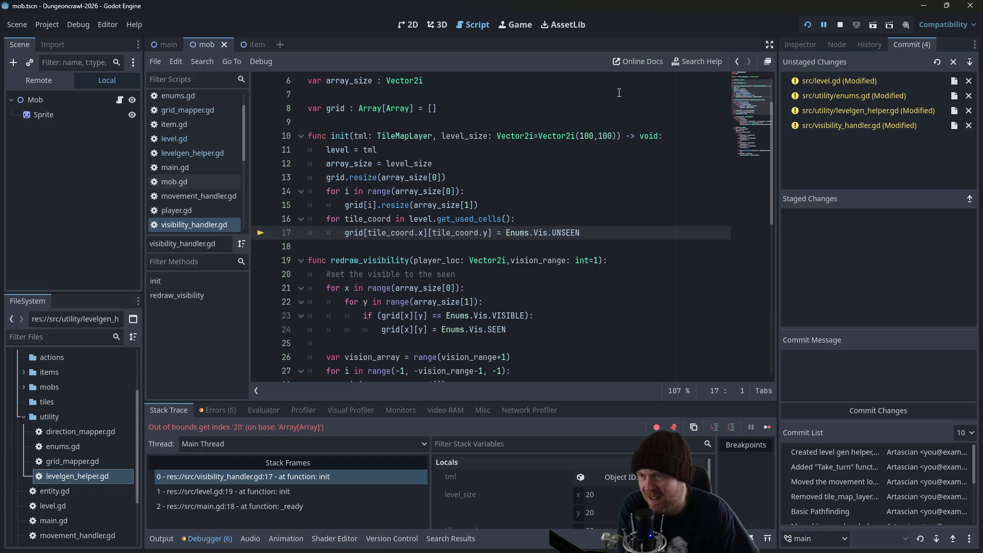
Stop debugging and change the next level's size in main.gd to Vector2i(40,40), then save.
{"action": "key", "text": "F8"}
{"action": "left_click", "coordinate": [172, 169]}
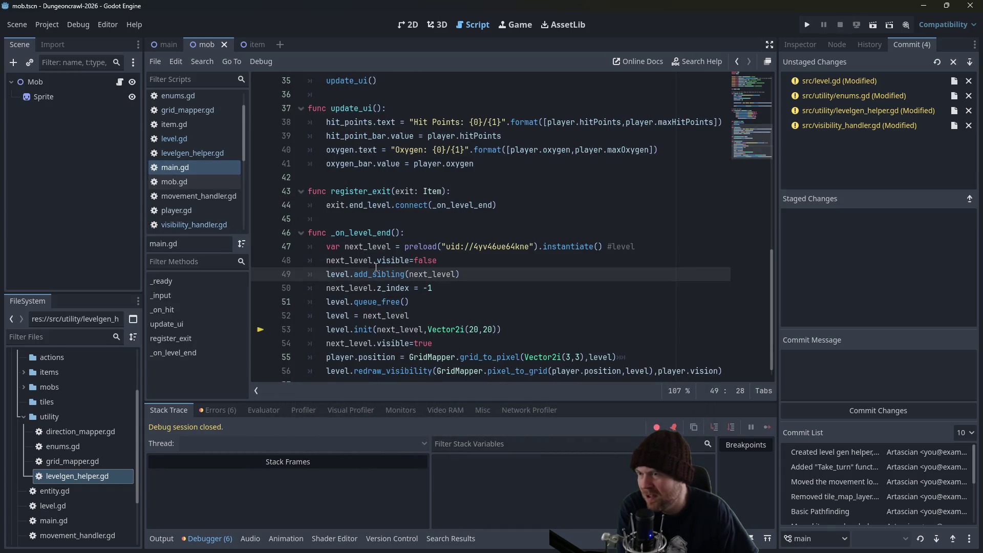
{"action": "scroll", "coordinate": [376, 267], "scroll_direction": "down", "scroll_amount": 1}
{"action": "left_click", "coordinate": [476, 316]}
{"action": "key", "text": "BackSpace"}
{"action": "type", "text": "4"}
{"action": "left_click", "coordinate": [485, 316]}
{"action": "key", "text": "BackSpace"}
{"action": "type", "text": "4"}
{"action": "key", "text": "ctrl+s"}
Go back to the starting level size and run the game with the larger level.
{"action": "left_click", "coordinate": [558, 233]}
{"action": "scroll", "coordinate": [449, 202], "scroll_direction": "up", "scroll_amount": 1}
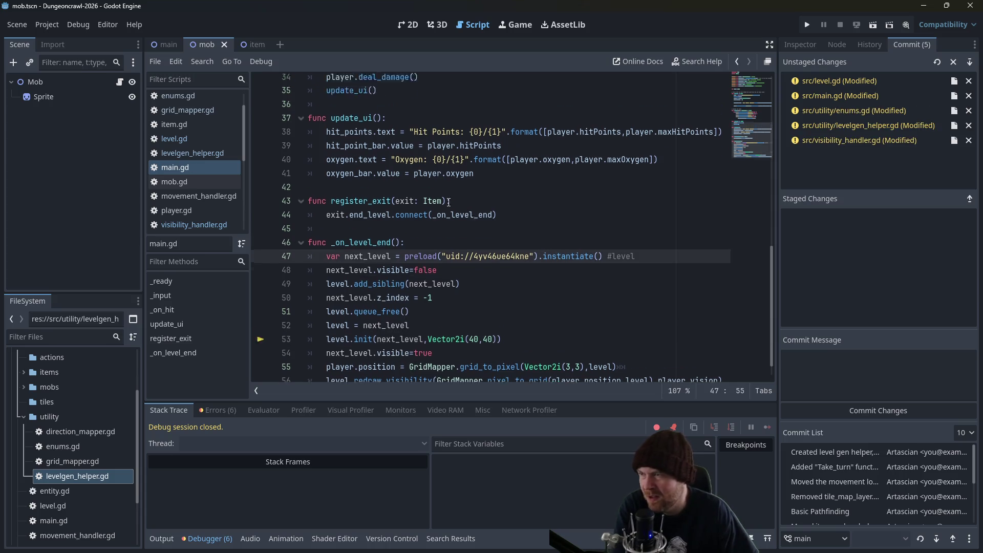
{"action": "key", "text": "alt+Left"}
{"action": "scroll", "coordinate": [398, 229], "scroll_direction": "up", "scroll_amount": 7}
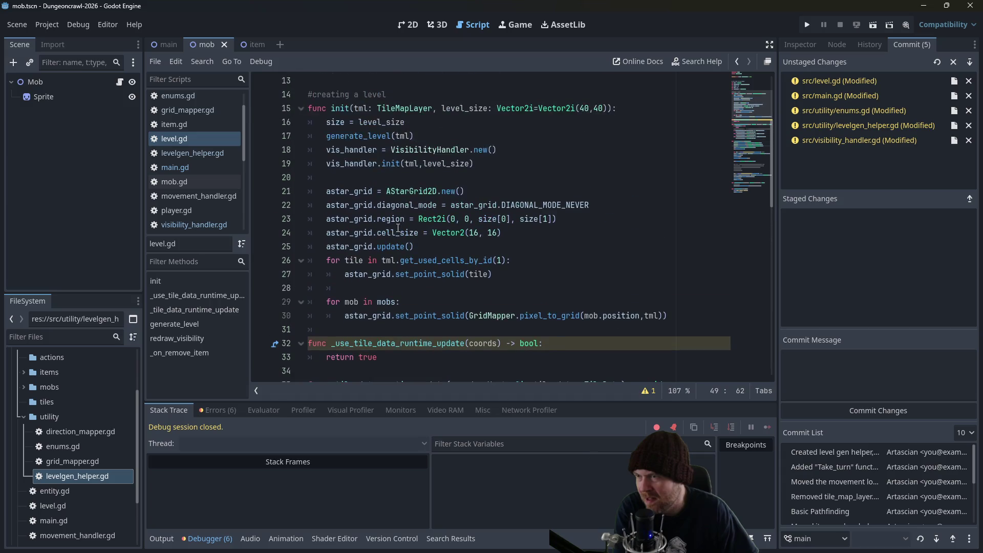
{"action": "scroll", "coordinate": [311, 201], "scroll_direction": "up", "scroll_amount": 7}
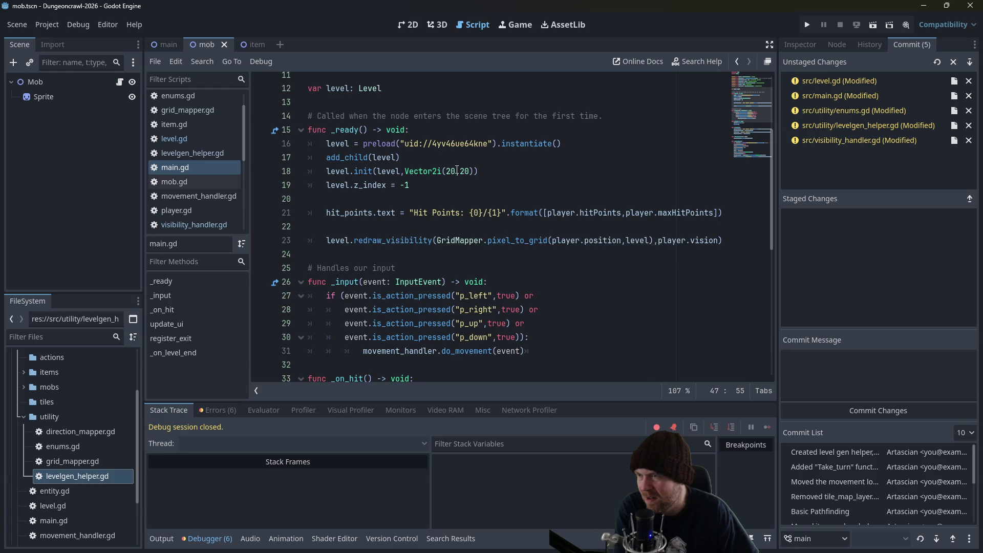
{"action": "left_click", "coordinate": [449, 171]}
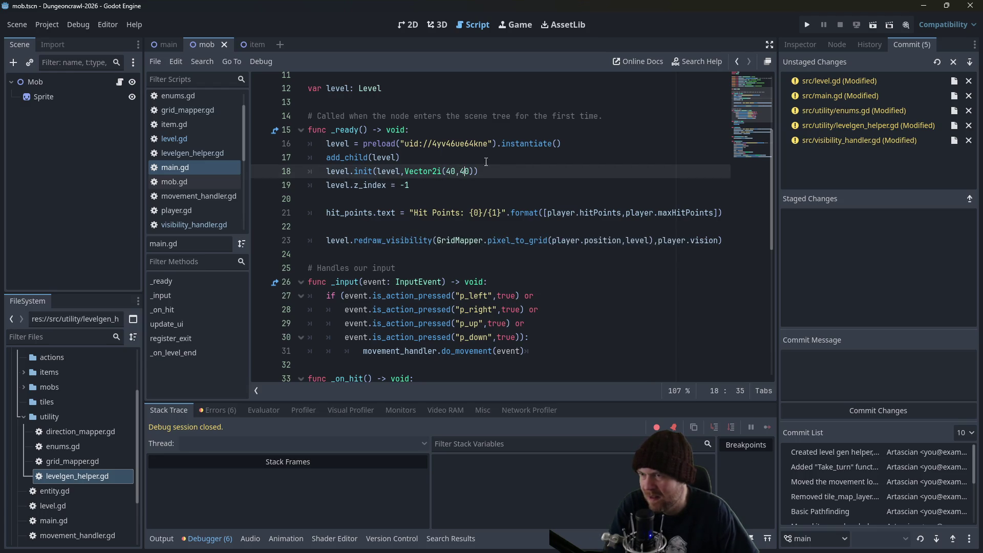
{"action": "left_click", "coordinate": [807, 25]}
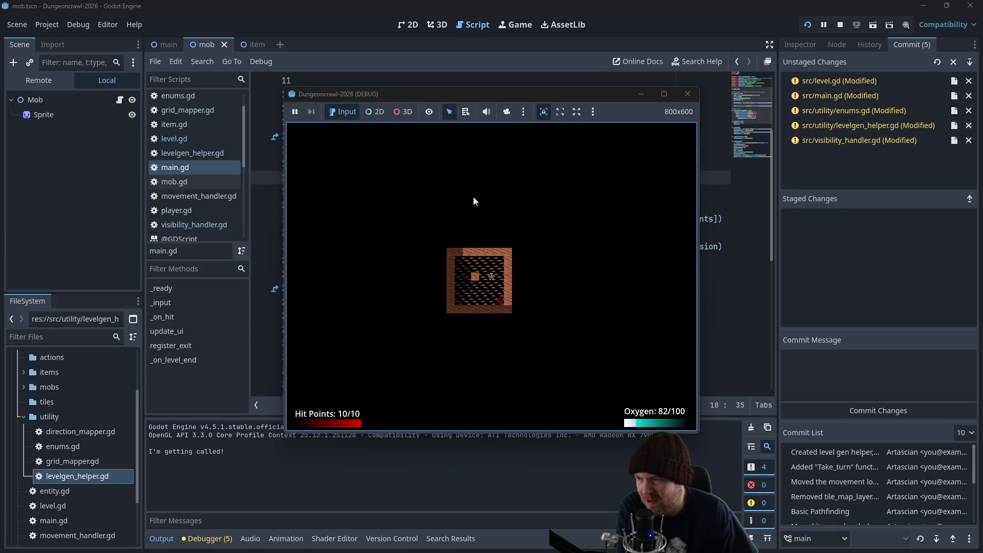
Close the game and search all project files for the "I'm getting called!" print.
{"action": "left_click", "coordinate": [687, 94]}
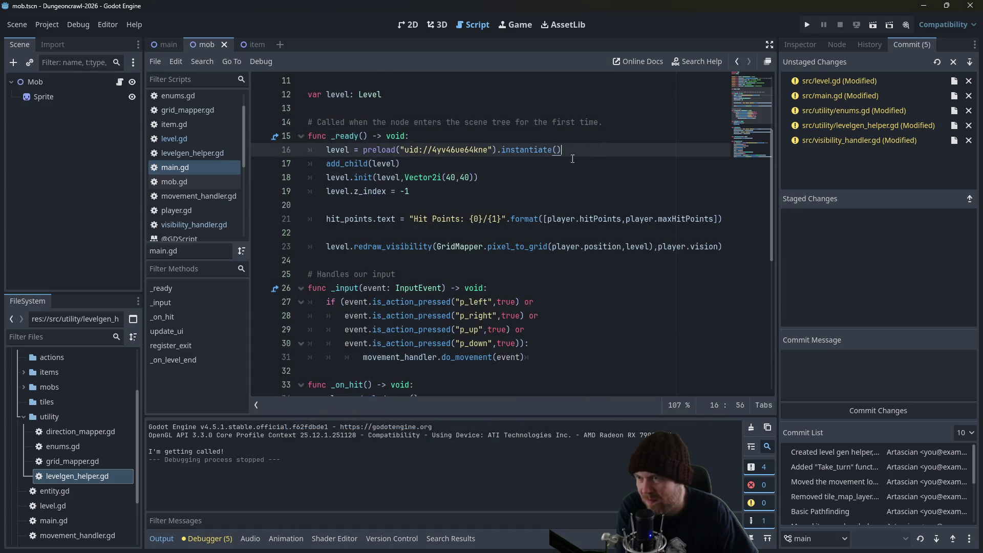
{"action": "scroll", "coordinate": [573, 159], "scroll_direction": "down", "scroll_amount": 2}
{"action": "key", "text": "ctrl+f"}
{"action": "type", "text": "I"}
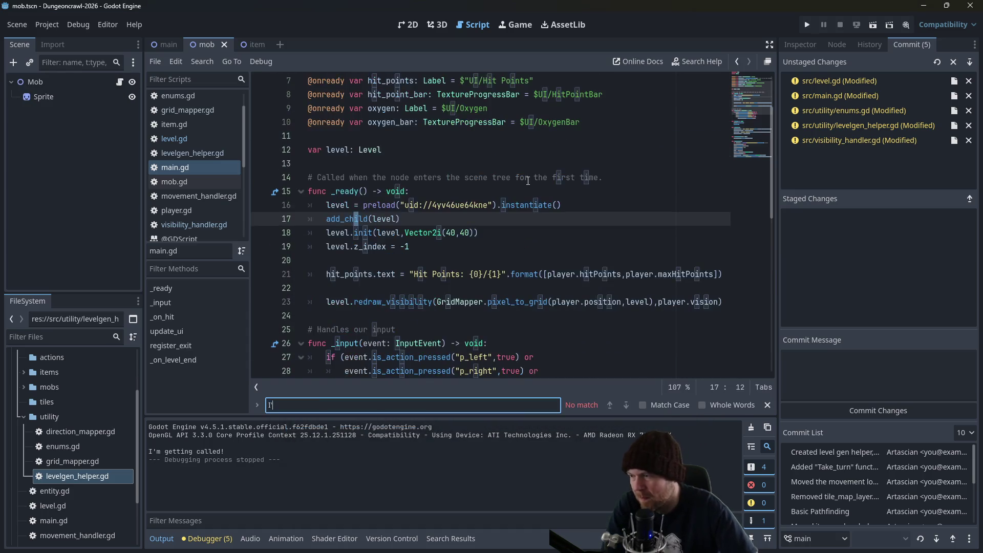
{"action": "type", "text": "led"}
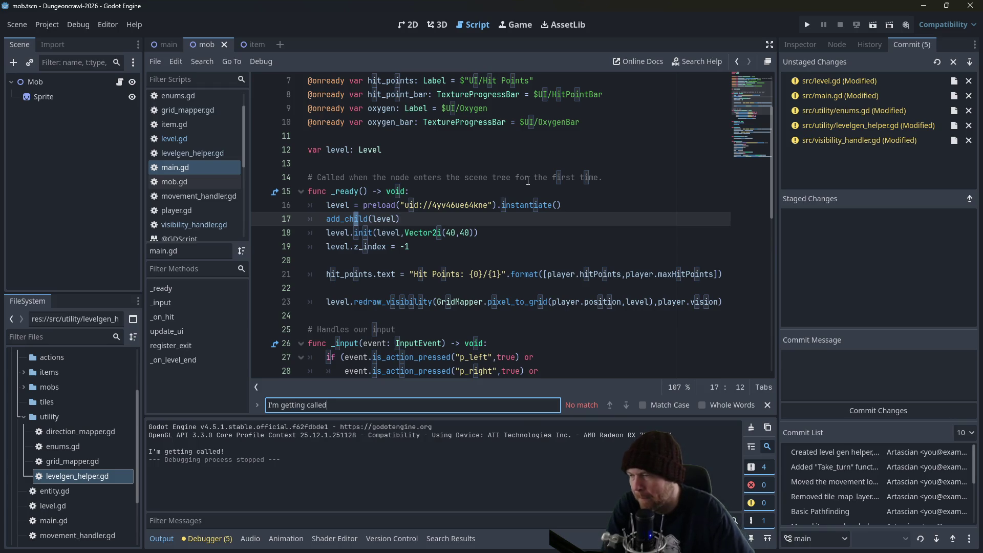
{"action": "left_click", "coordinate": [490, 232]}
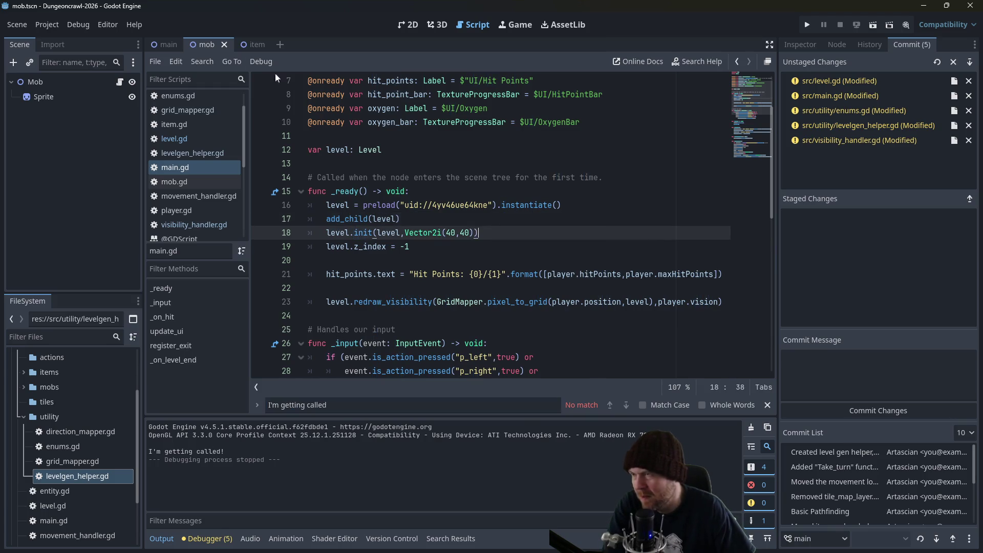
{"action": "left_click", "coordinate": [72, 26]}
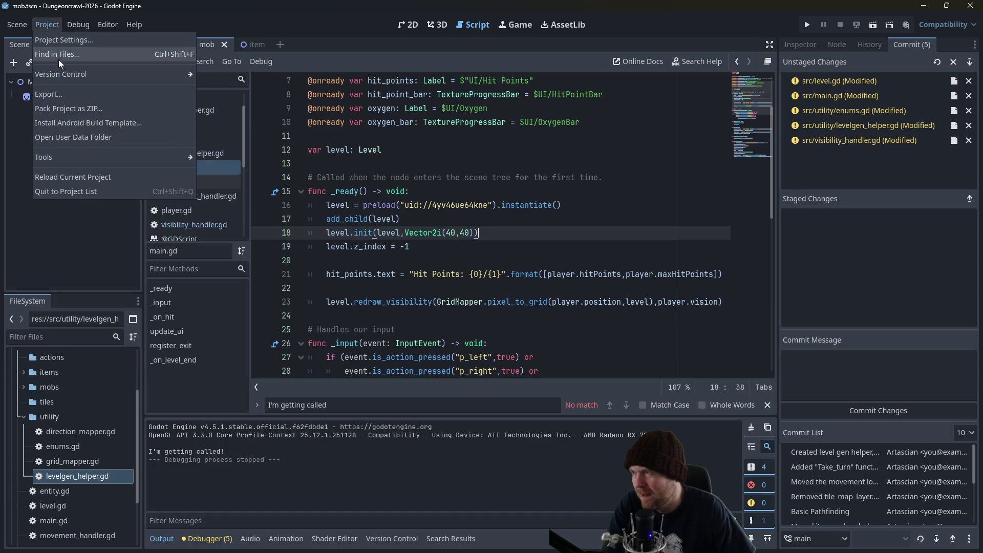
{"action": "key", "text": "ctrl+shift+f"}
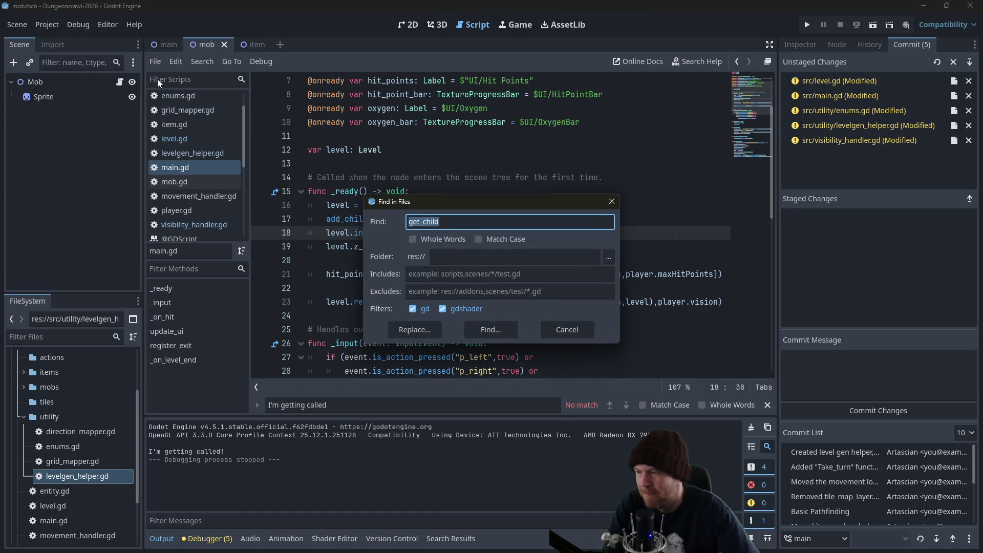
{"action": "type", "text": "I'm"}
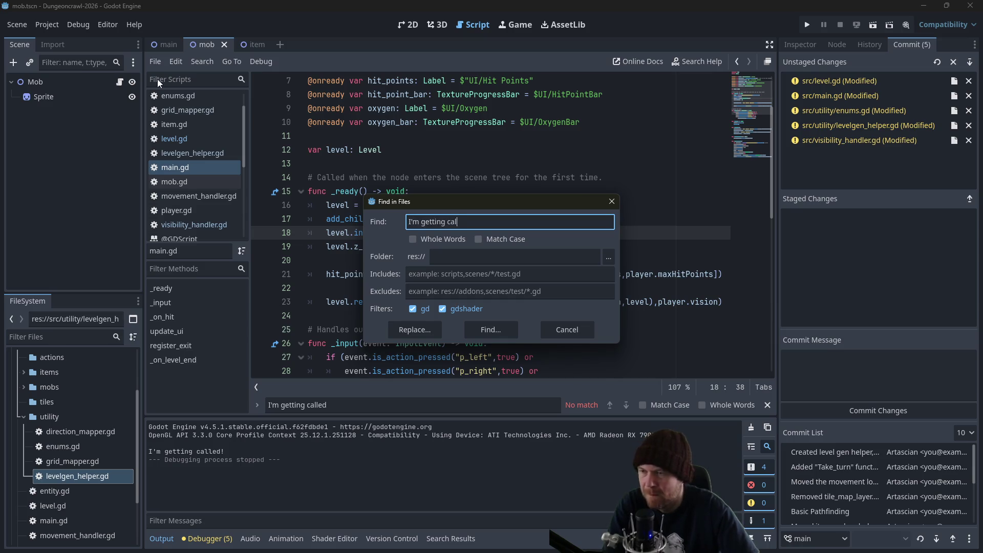
{"action": "key", "text": "Return"}
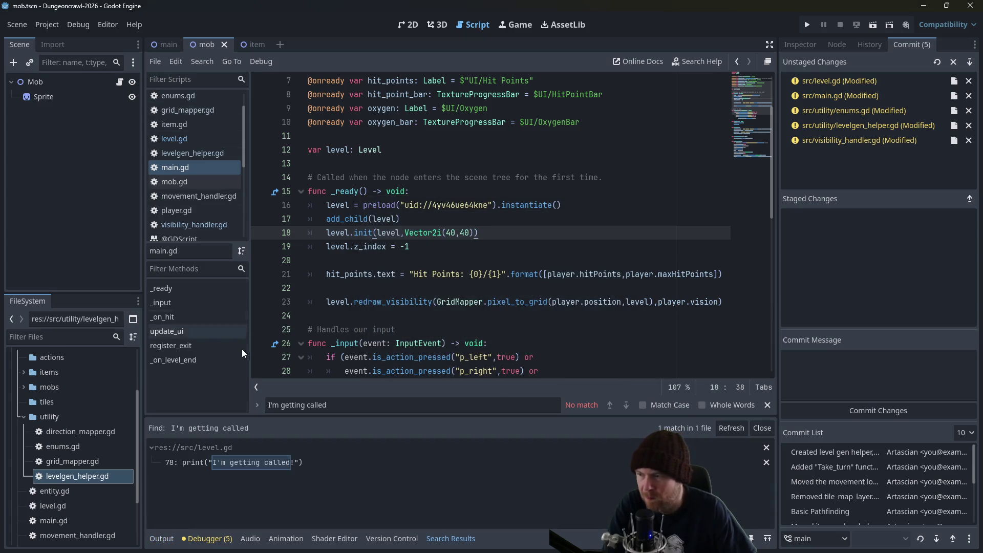
{"action": "left_click", "coordinate": [228, 460]}
Delete the "I'm getting called!" print line from level.gd.
{"action": "left_click", "coordinate": [451, 315]}
{"action": "scroll", "coordinate": [453, 329], "scroll_direction": "down", "scroll_amount": 1}
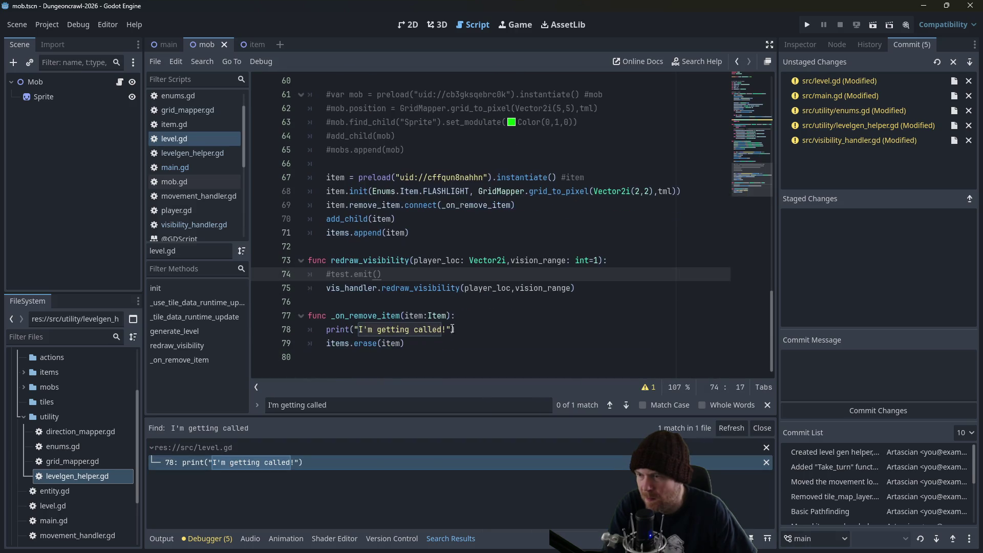
{"action": "left_click", "coordinate": [463, 319]}
{"action": "key", "text": "shift+Down"}
{"action": "key", "text": "BackSpace"}
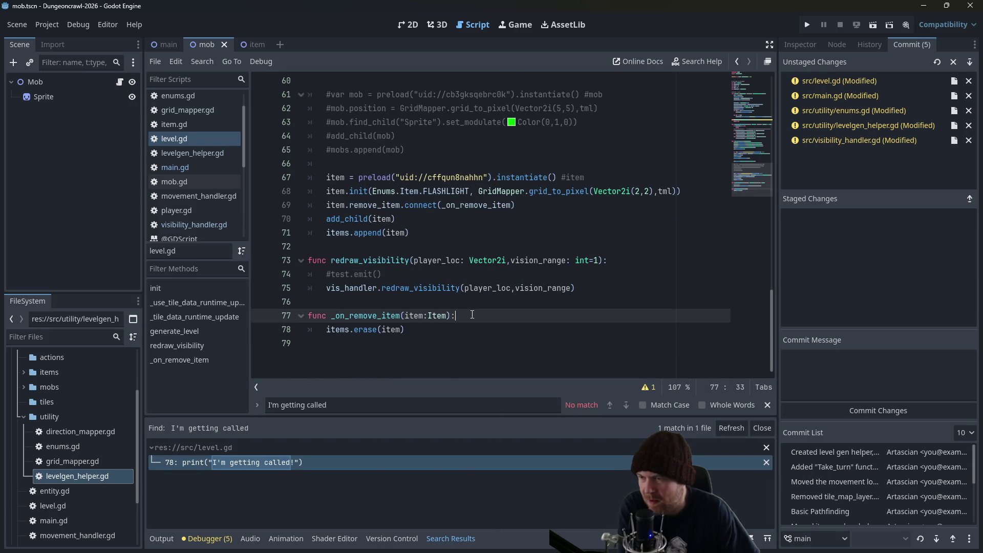
{"action": "double_click", "coordinate": [455, 177]}
Switch to levelgen_helper.gd and put the caret on generate_tunnel's loop line.
{"action": "scroll", "coordinate": [456, 205], "scroll_direction": "up", "scroll_amount": 3}
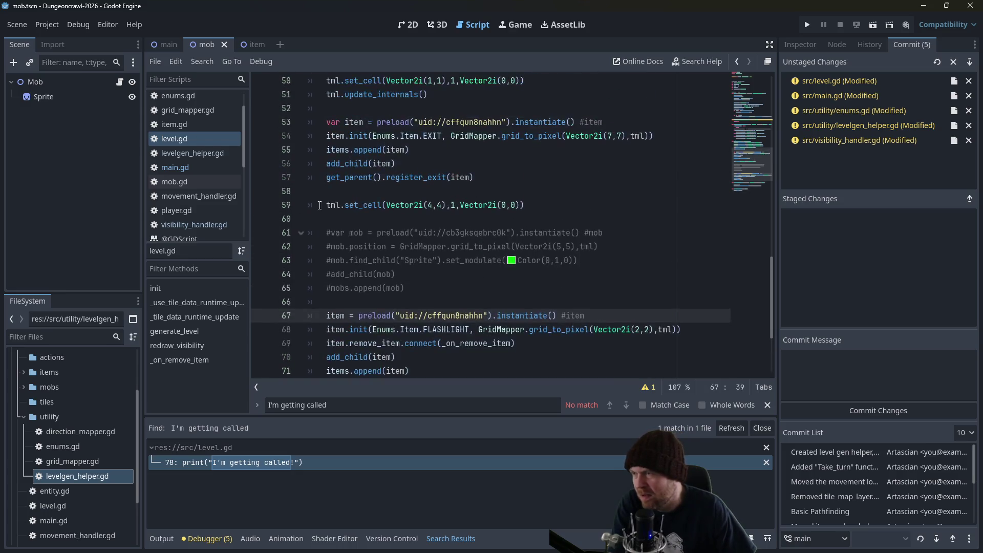
{"action": "left_click", "coordinate": [181, 155]}
{"action": "scroll", "coordinate": [461, 220], "scroll_direction": "down", "scroll_amount": 1}
{"action": "left_click", "coordinate": [612, 301]}
{"action": "left_click", "coordinate": [612, 287]}
{"action": "left_click", "coordinate": [604, 316]}
{"action": "left_click", "coordinate": [601, 325]}
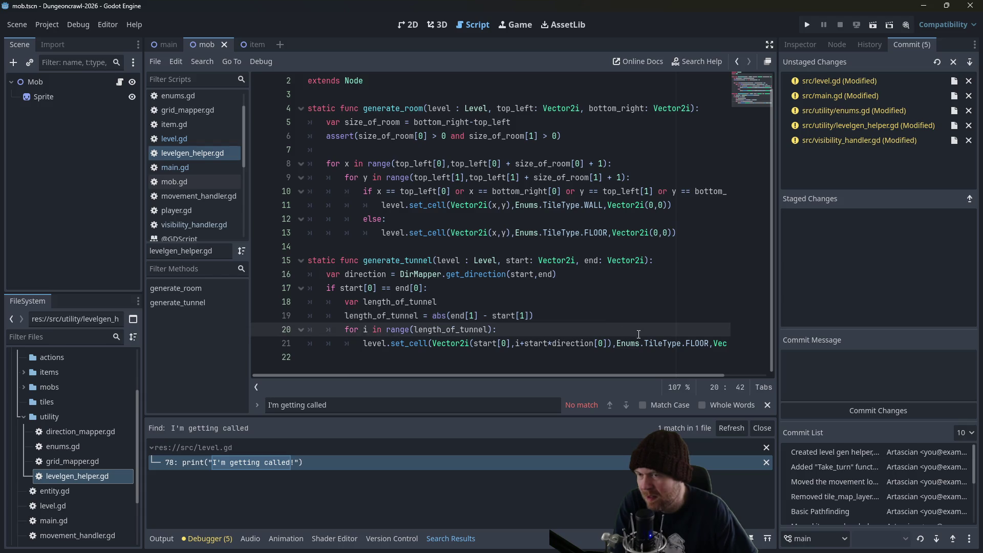
Test-run the game, then add a "Making a floor" print line inside the tunnel loop.
{"action": "left_click", "coordinate": [341, 355]}
{"action": "left_click", "coordinate": [807, 24]}
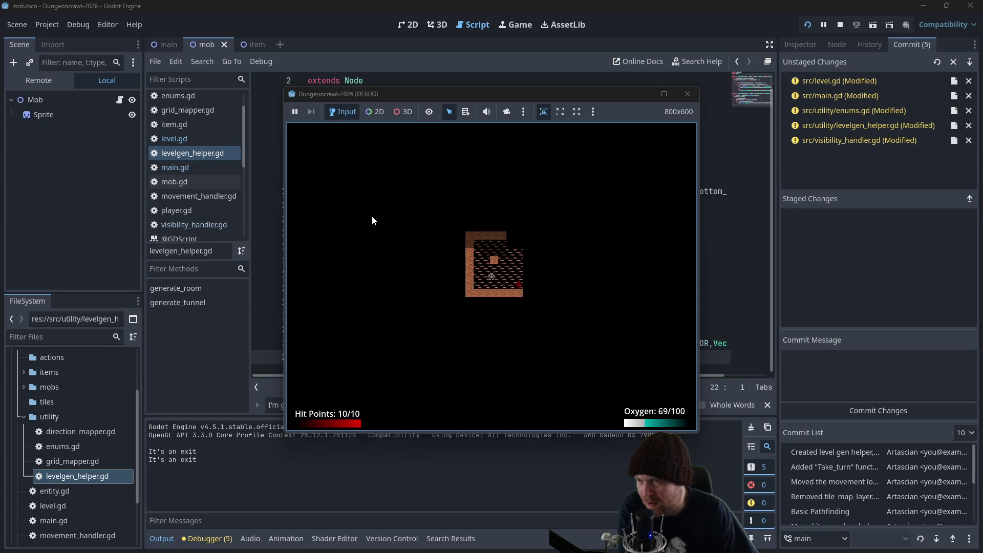
{"action": "left_click", "coordinate": [687, 93]}
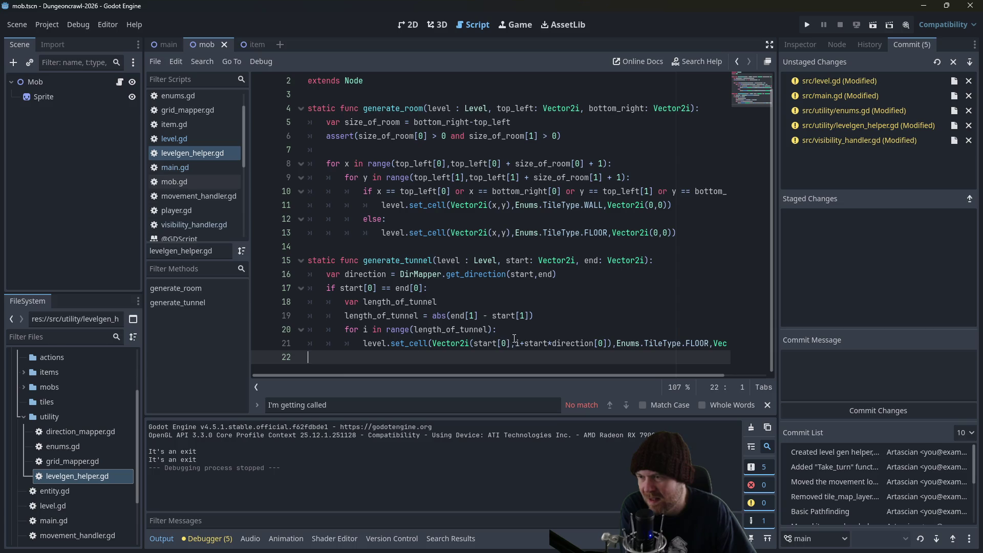
{"action": "left_click", "coordinate": [540, 330]}
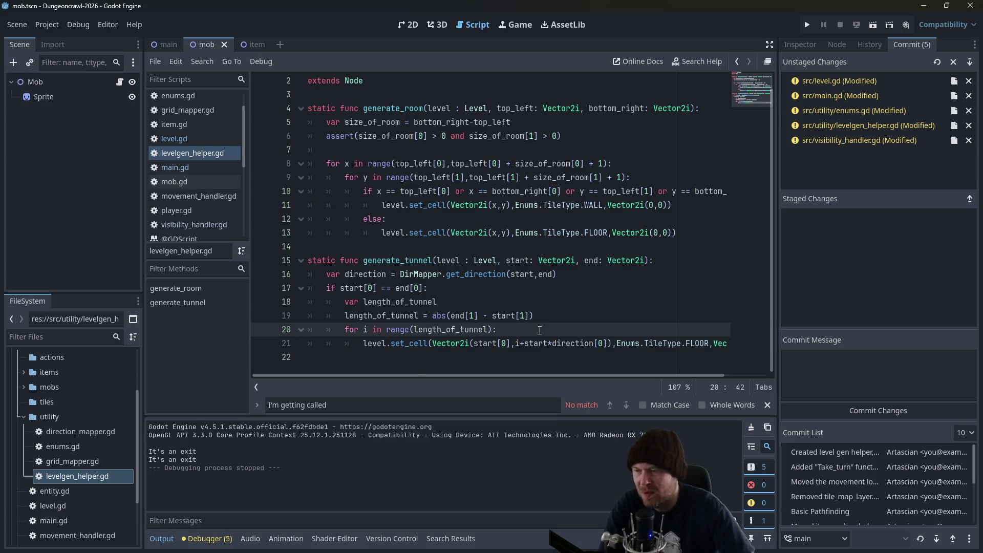
{"action": "key", "text": "Return"}
{"action": "type", "text": "print(\"Mak"}
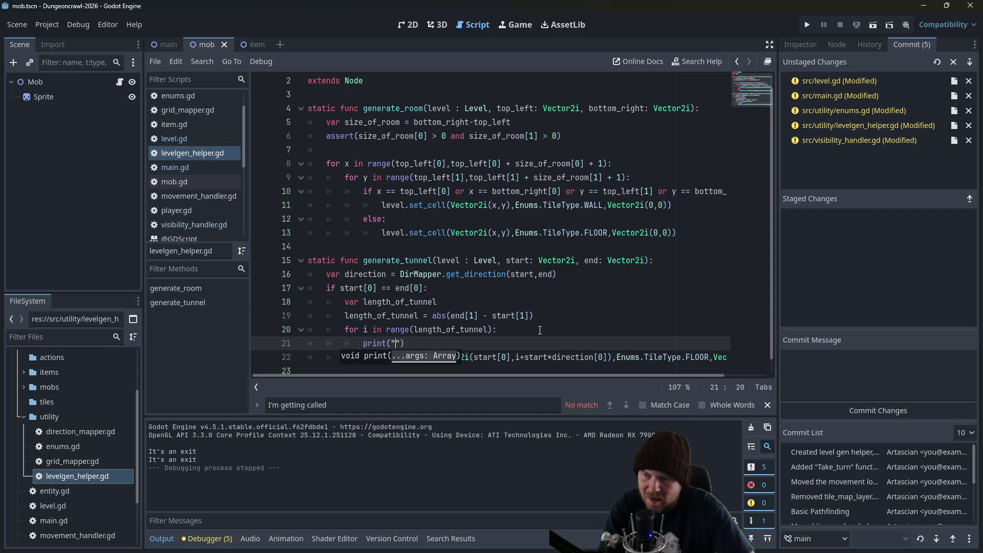
{"action": "type", "text": "ing a "}
{"action": "type", "text": "floor at"}
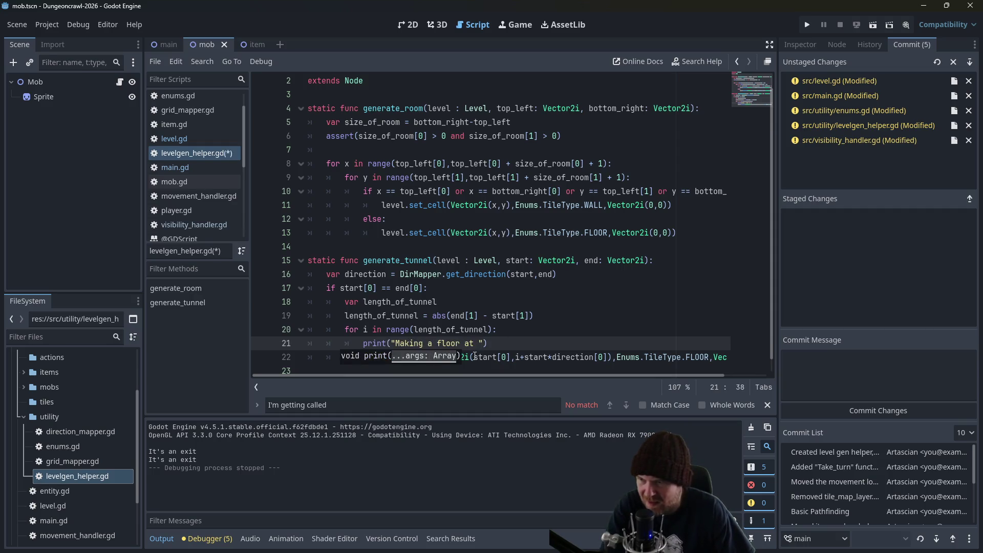
{"action": "left_click_drag", "start_coordinate": [474, 357], "coordinate": [608, 357]}
{"action": "key", "text": "ctrl+c"}
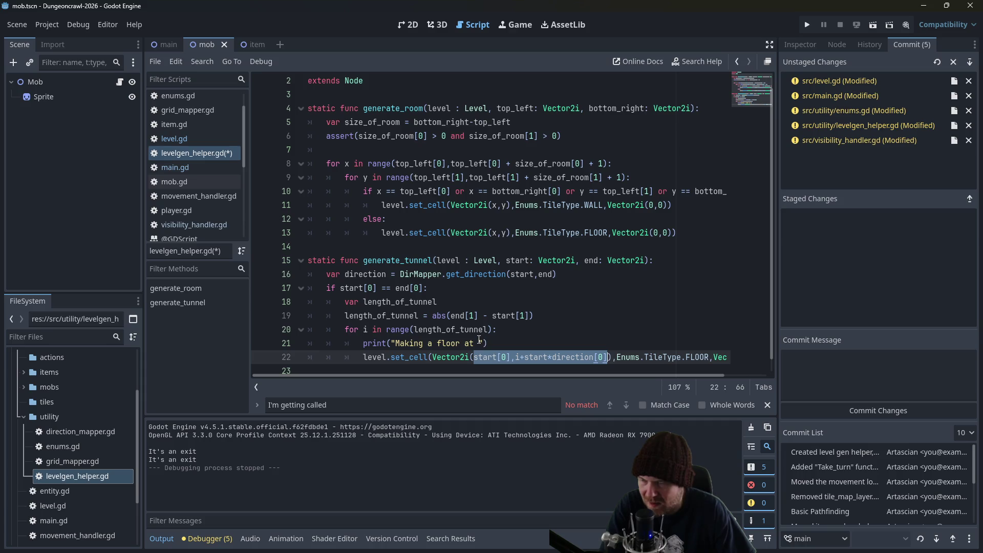
{"action": "mouse_move", "coordinate": [481, 374]}
{"action": "left_mouse_down"}
{"action": "mouse_move", "coordinate": [544, 378]}
{"action": "mouse_move", "coordinate": [503, 371]}
{"action": "left_mouse_up"}
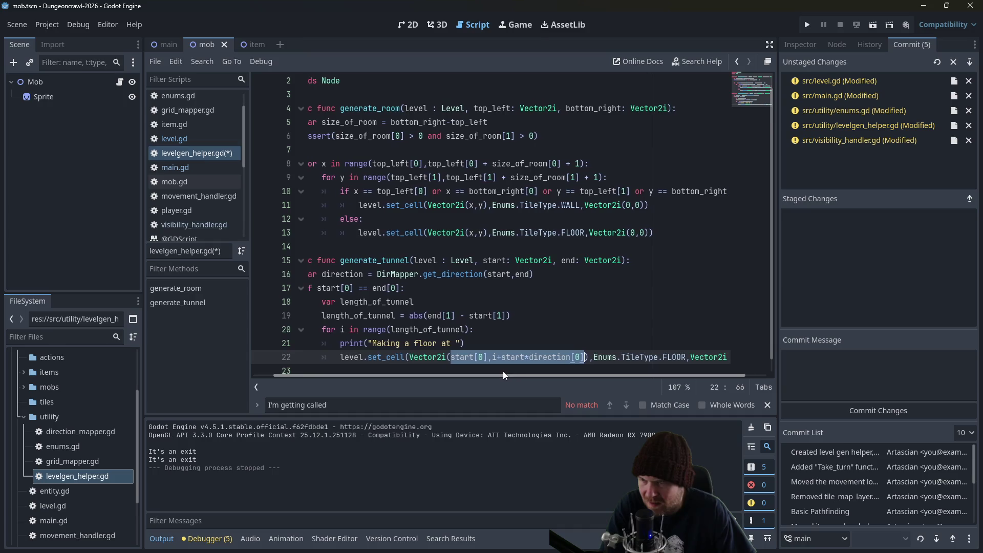
{"action": "left_click", "coordinate": [457, 343]}
{"action": "key", "text": "ctrl+v"}
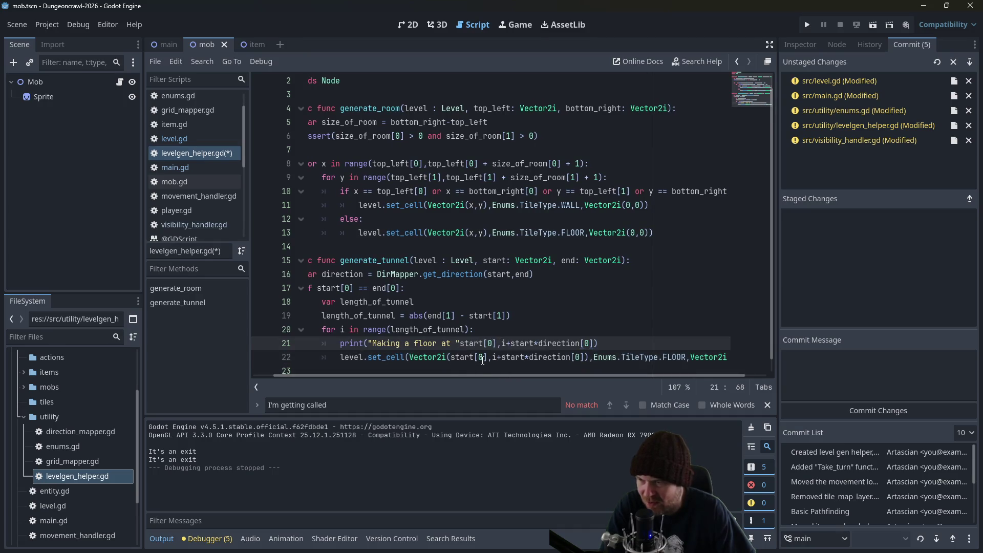
Paste the full Vector2i cell expression into the print call, add a comma, and run the game.
{"action": "left_click", "coordinate": [483, 357]}
{"action": "key", "text": "Left"}
{"action": "key", "text": "Left"}
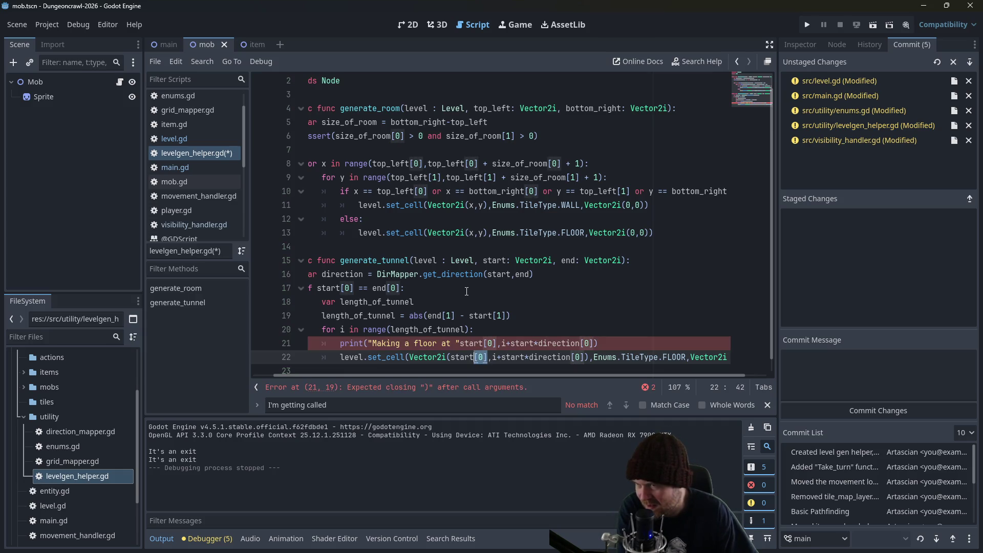
{"action": "left_click", "coordinate": [479, 343]}
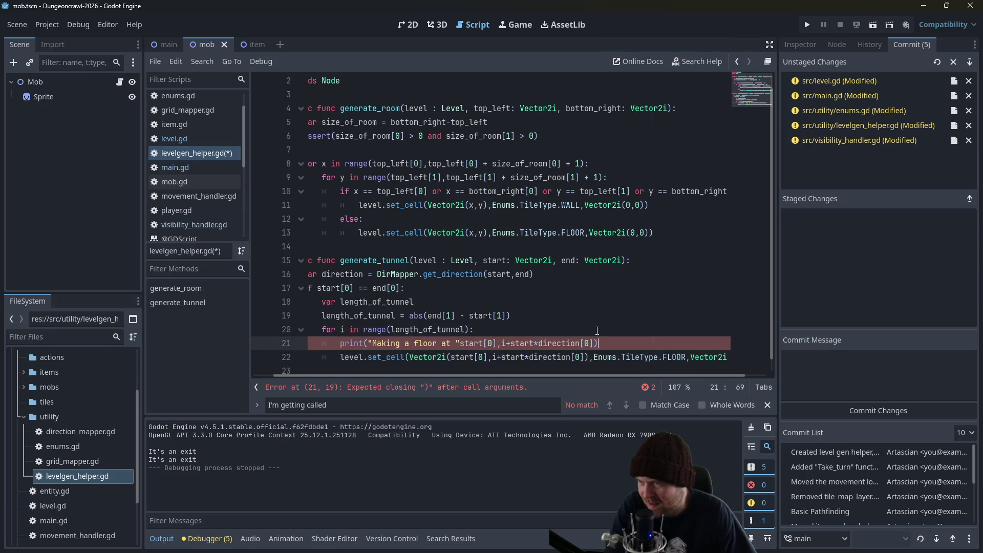
{"action": "key", "text": "ctrl+s"}
{"action": "left_click", "coordinate": [410, 356]}
{"action": "left_click_drag", "start_coordinate": [410, 357], "coordinate": [590, 354]}
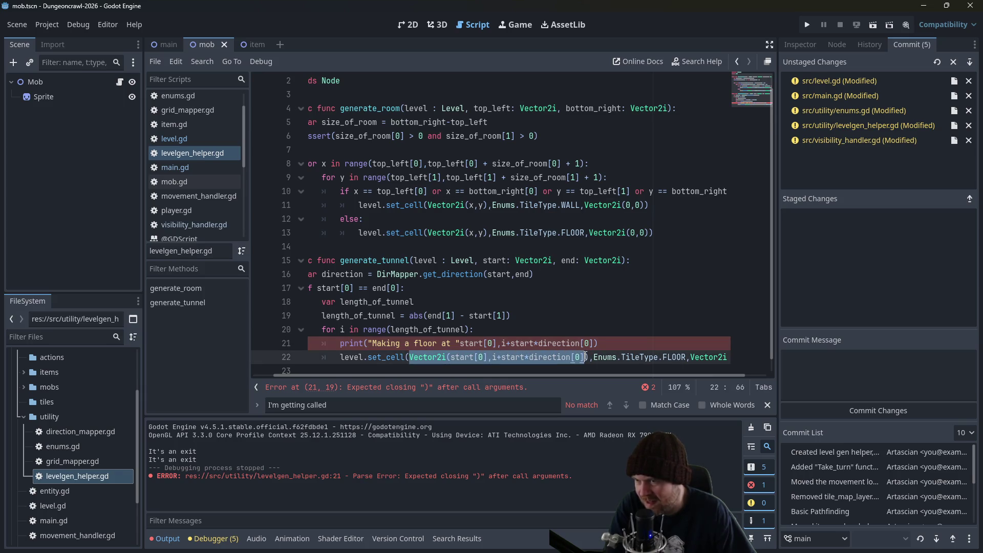
{"action": "left_click_drag", "start_coordinate": [460, 343], "coordinate": [592, 342]}
{"action": "type", "text": "Vector2i(start[0],i+start*direction[0])"}
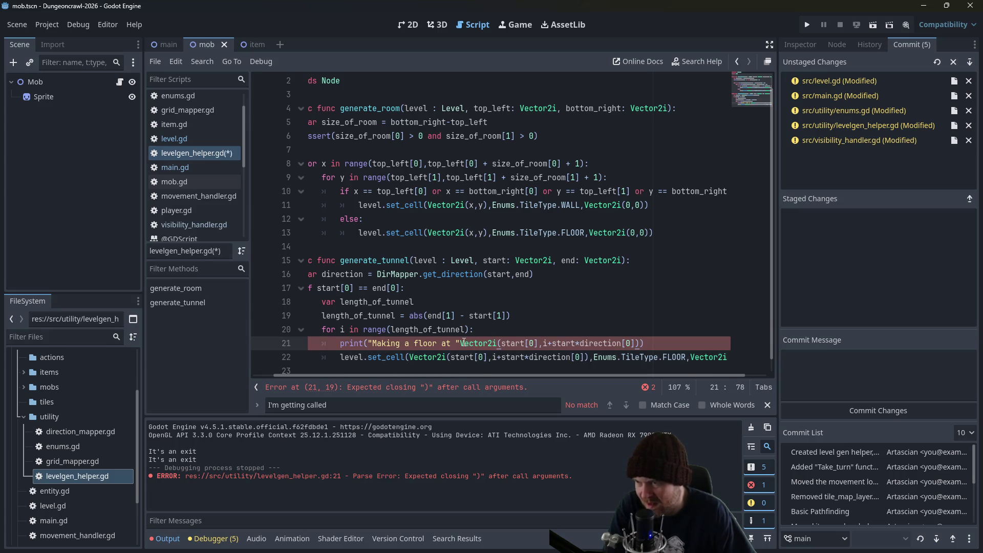
{"action": "type", "text": ","}
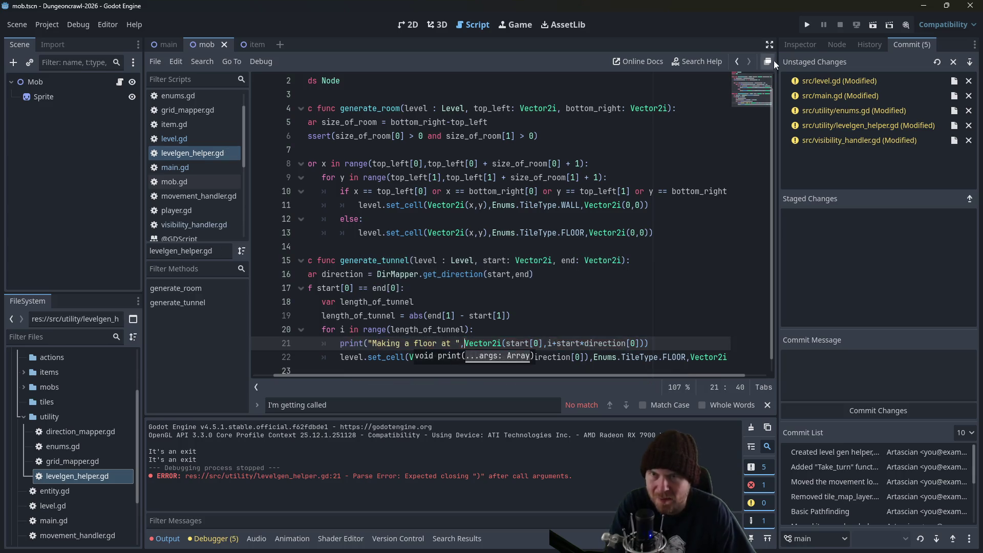
{"action": "left_click", "coordinate": [807, 26]}
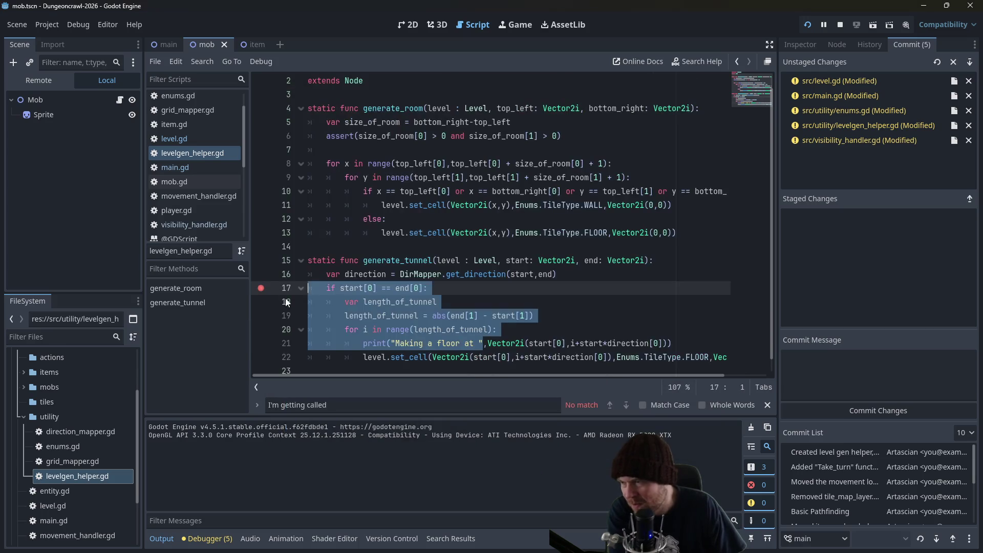
Restart the game, stop it, and look through main.gd and level.gd.
{"action": "left_click", "coordinate": [424, 343]}
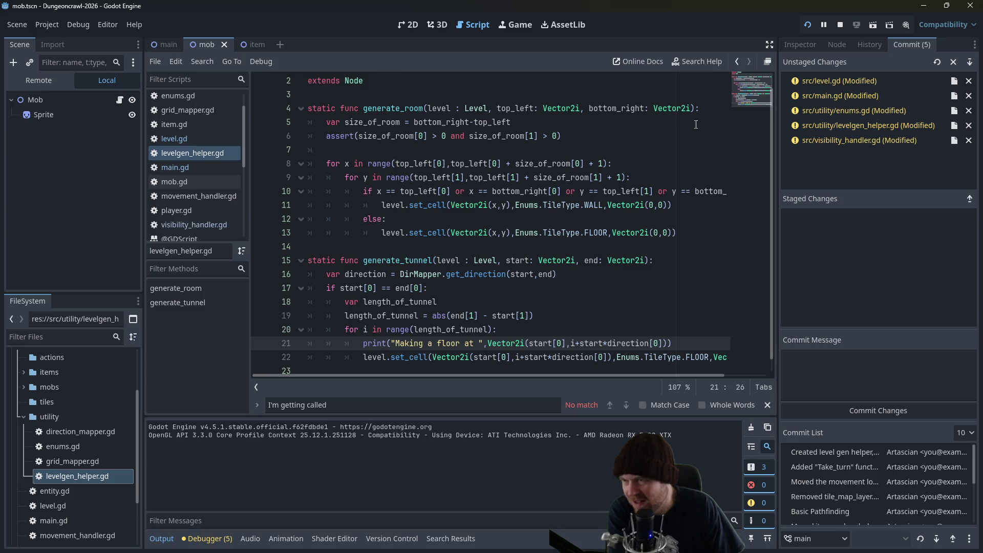
{"action": "left_click", "coordinate": [808, 25]}
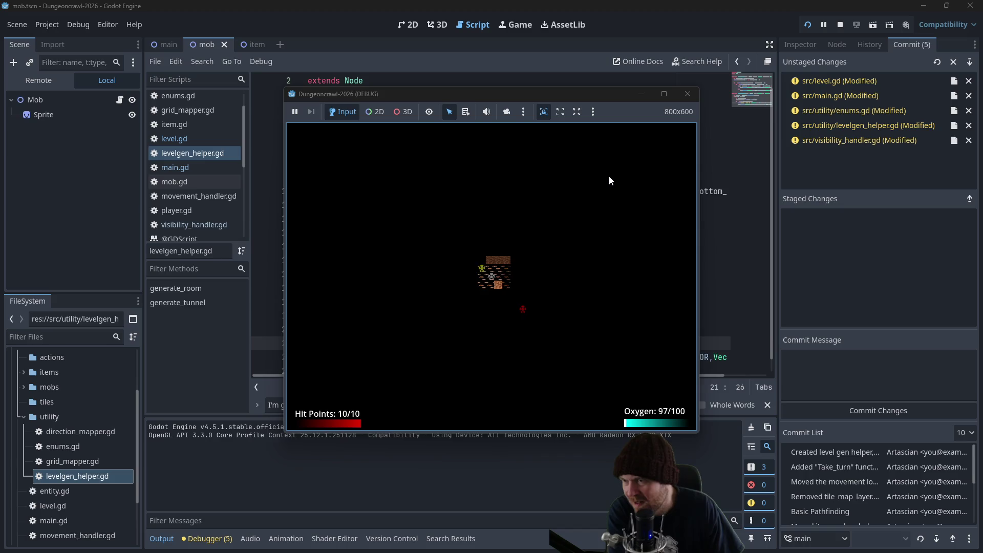
{"action": "left_click", "coordinate": [688, 94]}
{"action": "left_click", "coordinate": [181, 169]}
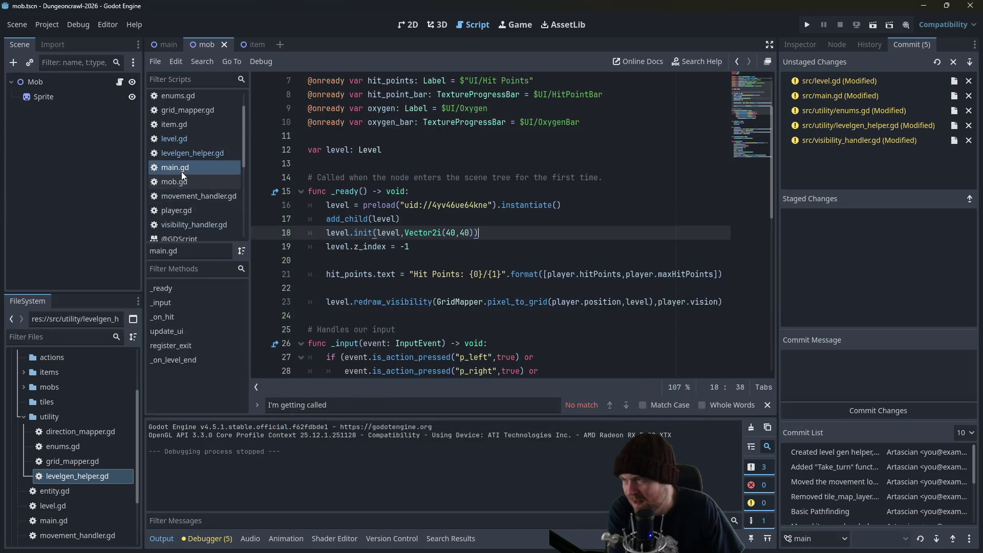
{"action": "left_click", "coordinate": [184, 143]}
{"action": "scroll", "coordinate": [414, 312], "scroll_direction": "down", "scroll_amount": 2}
{"action": "scroll", "coordinate": [413, 315], "scroll_direction": "up", "scroll_amount": 5}
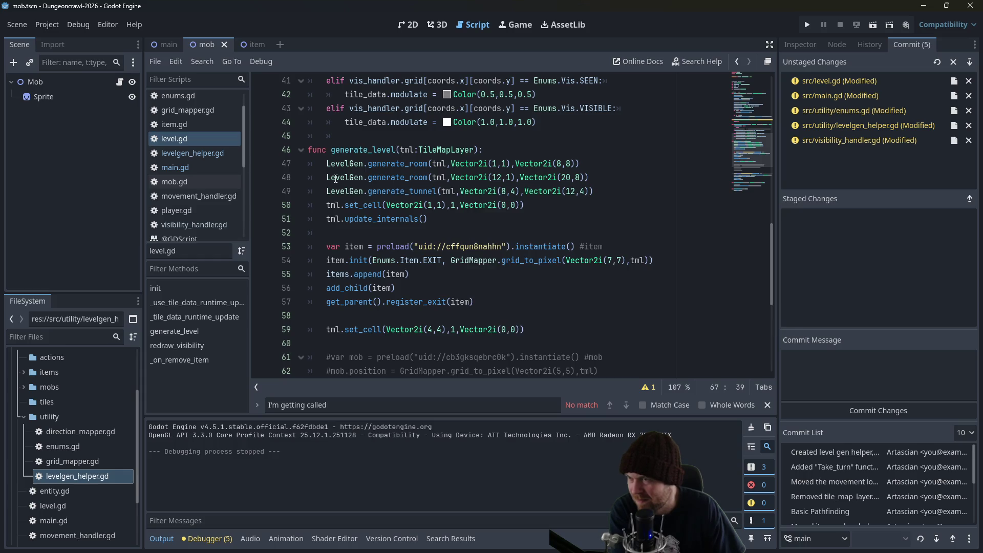
Rerun the game from levelgen_helper.gd, stop it, and return to level.gd.
{"action": "left_click", "coordinate": [199, 152]}
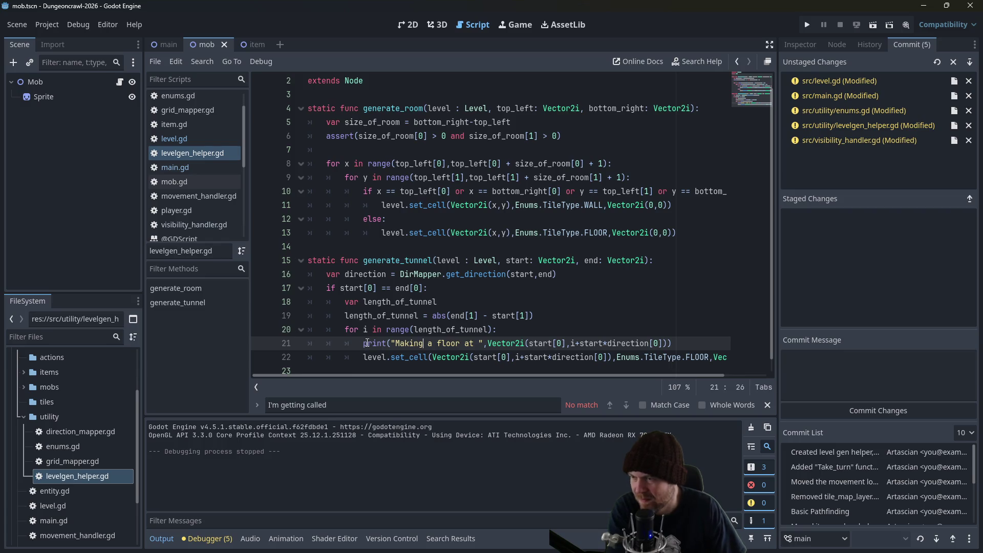
{"action": "left_click_drag", "start_coordinate": [363, 343], "coordinate": [363, 355]}
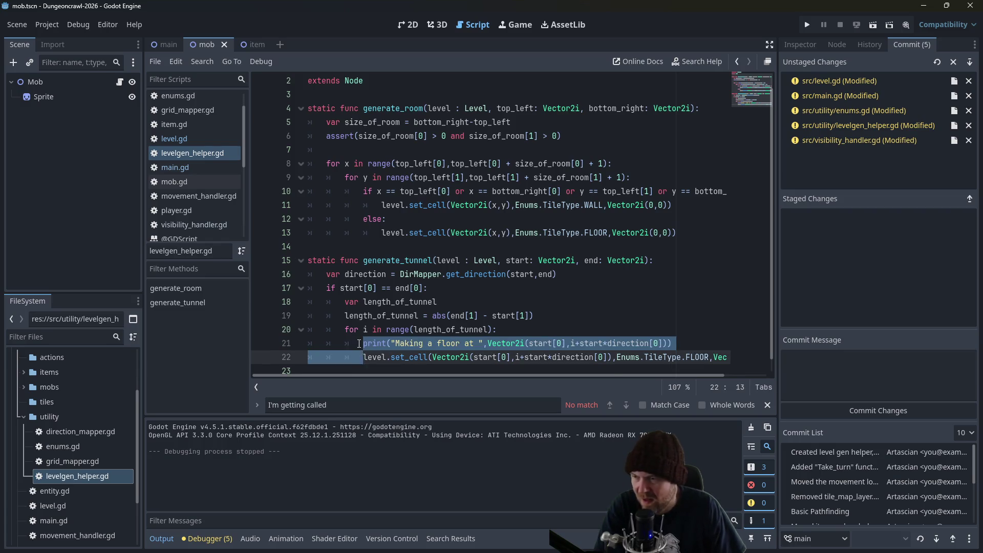
{"action": "left_click", "coordinate": [363, 344]}
{"action": "left_click", "coordinate": [812, 29]}
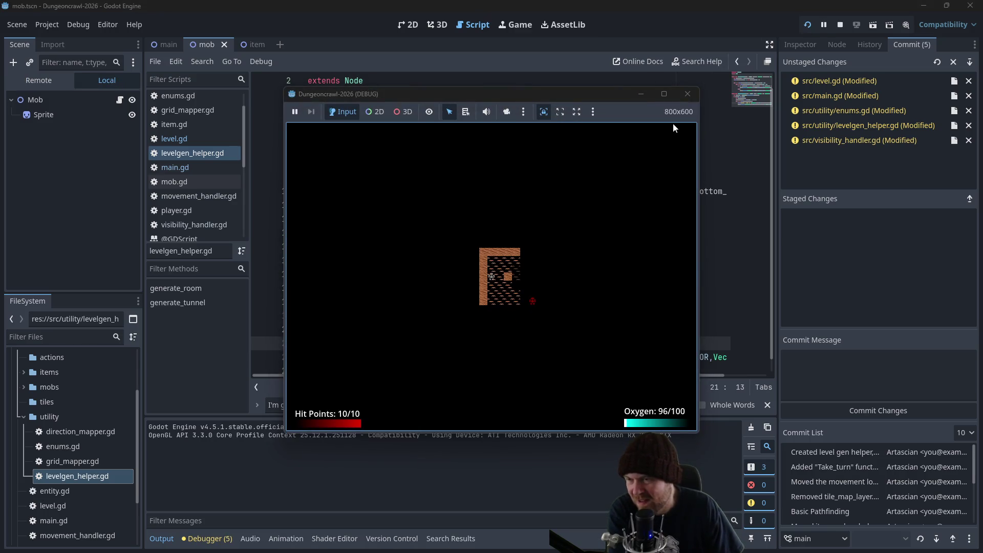
{"action": "left_click", "coordinate": [688, 95]}
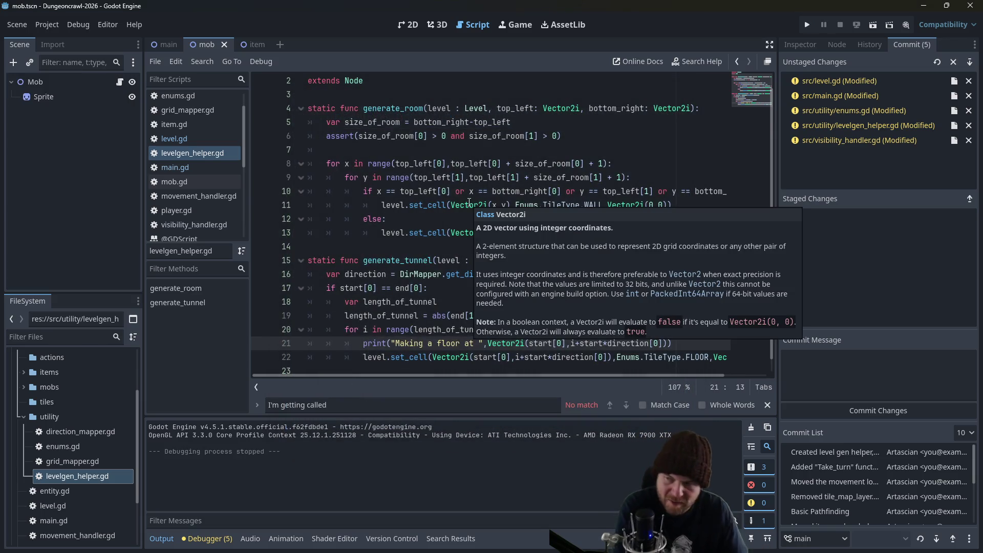
{"action": "left_click", "coordinate": [435, 288]}
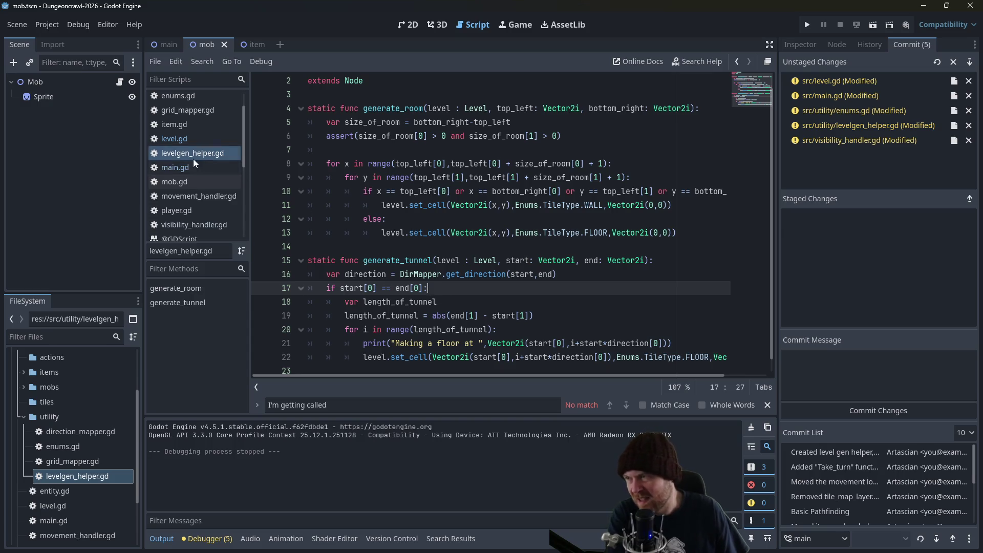
{"action": "left_click", "coordinate": [192, 143]}
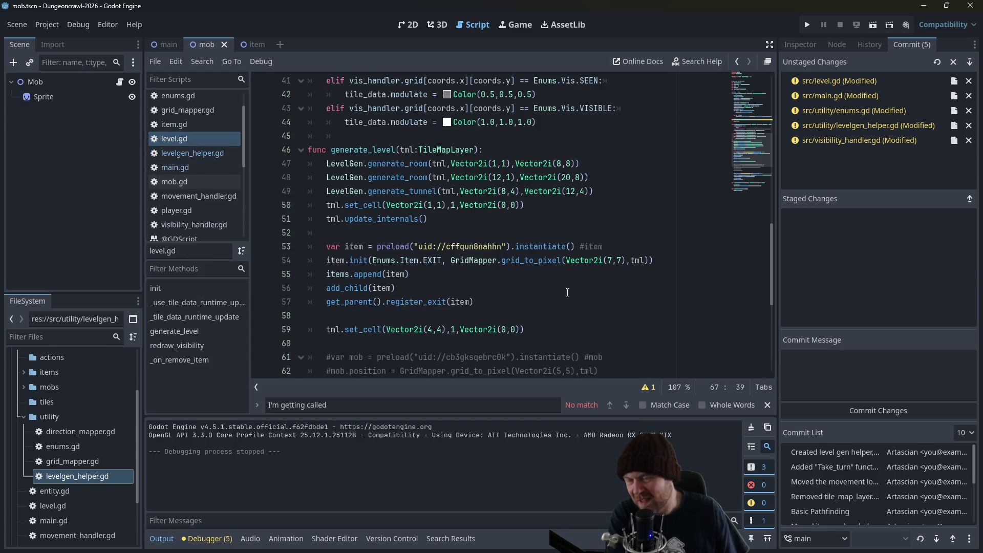
Make the tunnel run from Vector2i(4,8) to Vector2i(4,12) and run the game.
{"action": "double_click", "coordinate": [570, 191]}
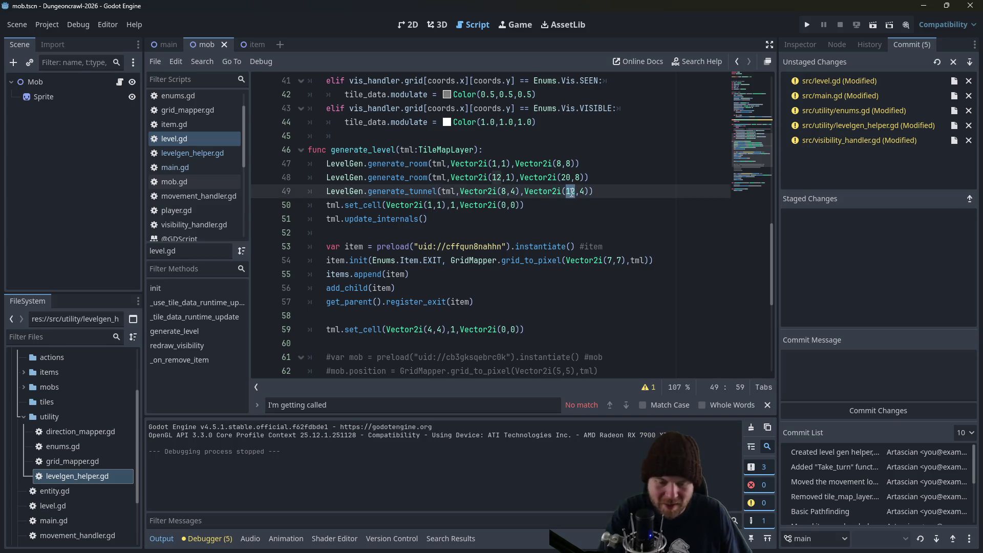
{"action": "type", "text": "8"}
{"action": "left_click", "coordinate": [502, 191]}
{"action": "left_click", "coordinate": [568, 191]}
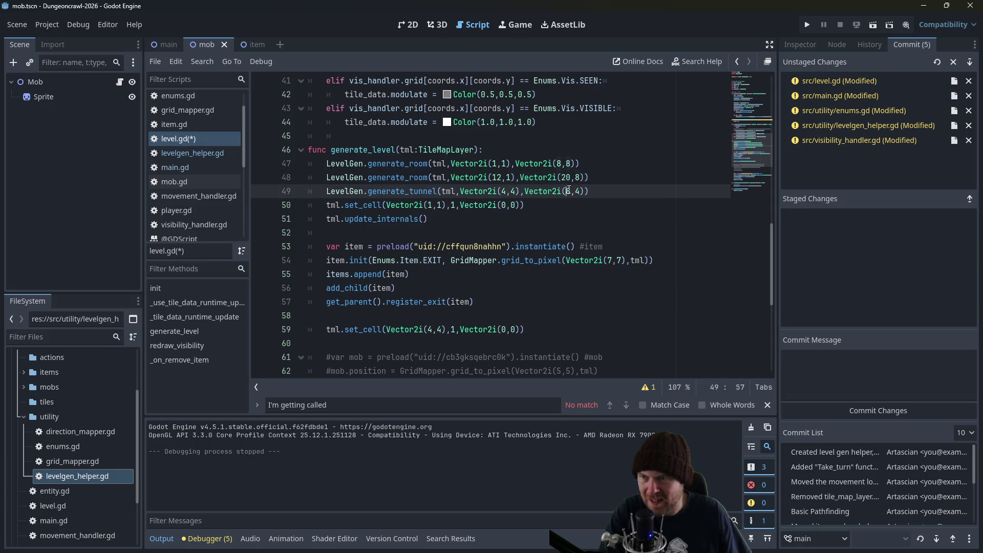
{"action": "key", "text": "ctrl+z"}
{"action": "double_click", "coordinate": [579, 191]}
{"action": "type", "text": "12"}
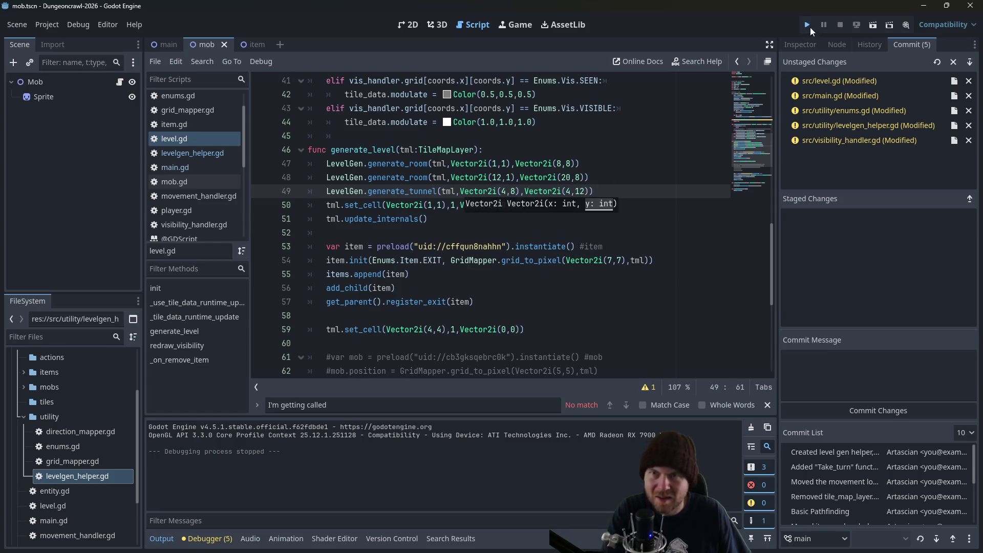
{"action": "left_click", "coordinate": [807, 24]}
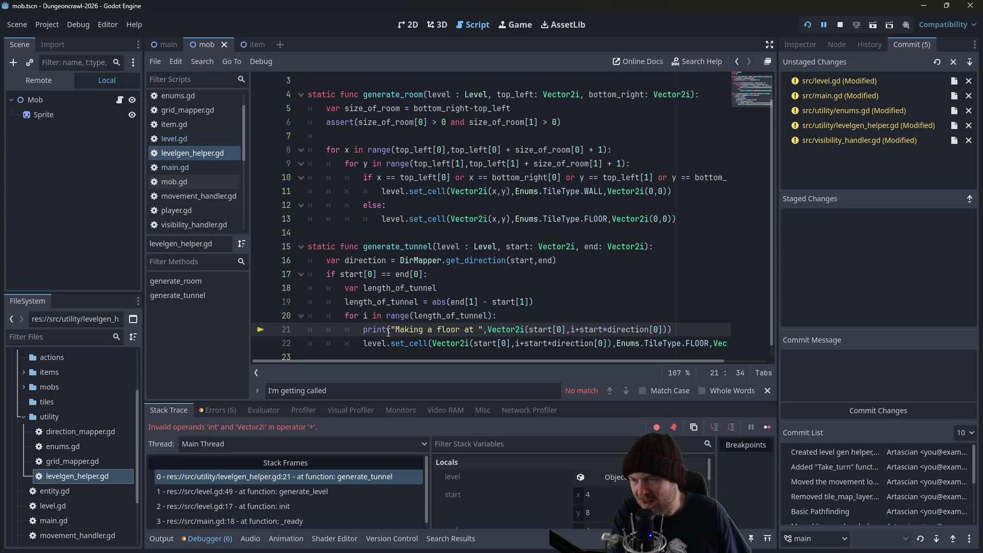
Change start to start[0] in the tunnel offset on lines 21 and 22, then rerun.
{"action": "mouse_move", "coordinate": [386, 331]}
{"action": "mouse_move", "coordinate": [353, 277]}
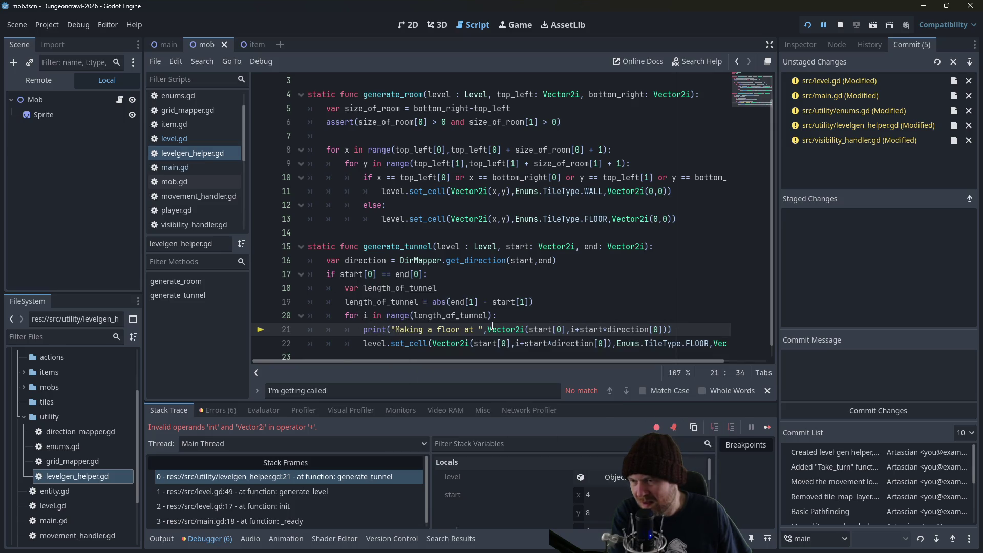
{"action": "left_click", "coordinate": [583, 282]}
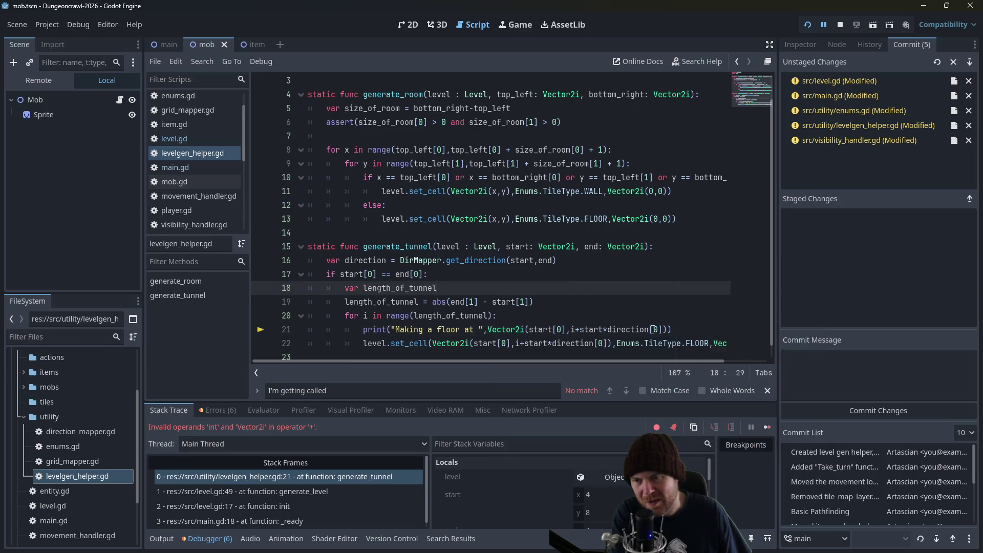
{"action": "left_click", "coordinate": [651, 329]}
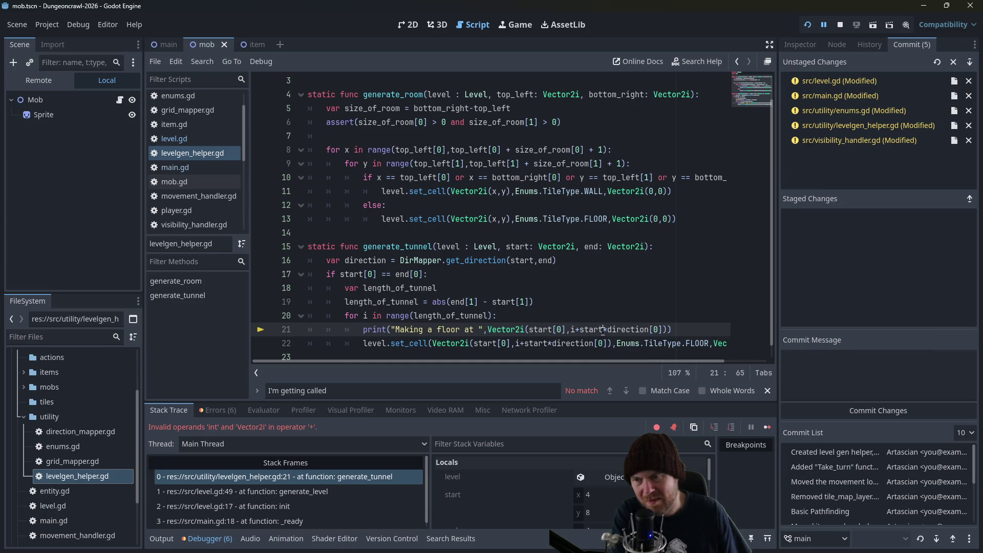
{"action": "type", "text": "[0"}
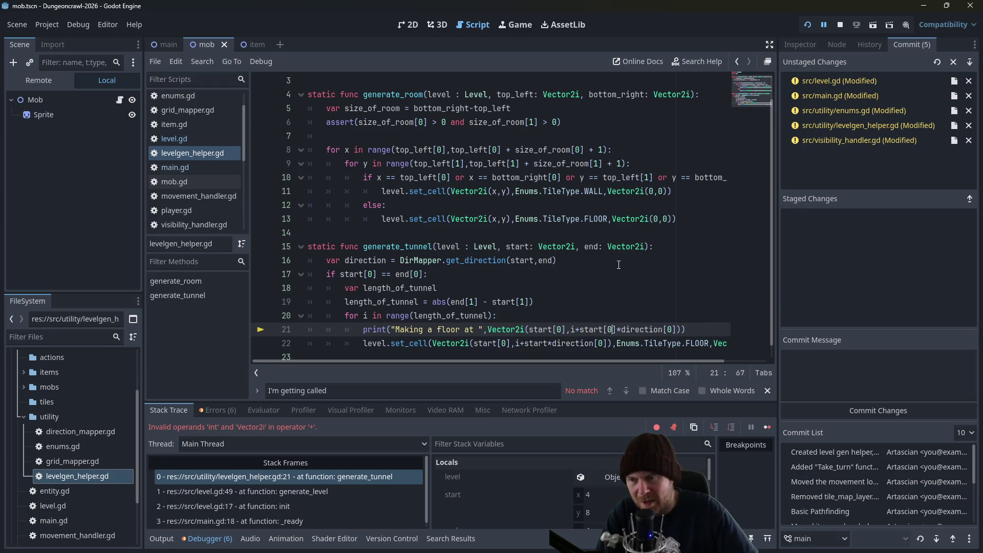
{"action": "scroll", "coordinate": [619, 264], "scroll_direction": "down", "scroll_amount": 1}
{"action": "key", "text": "End"}
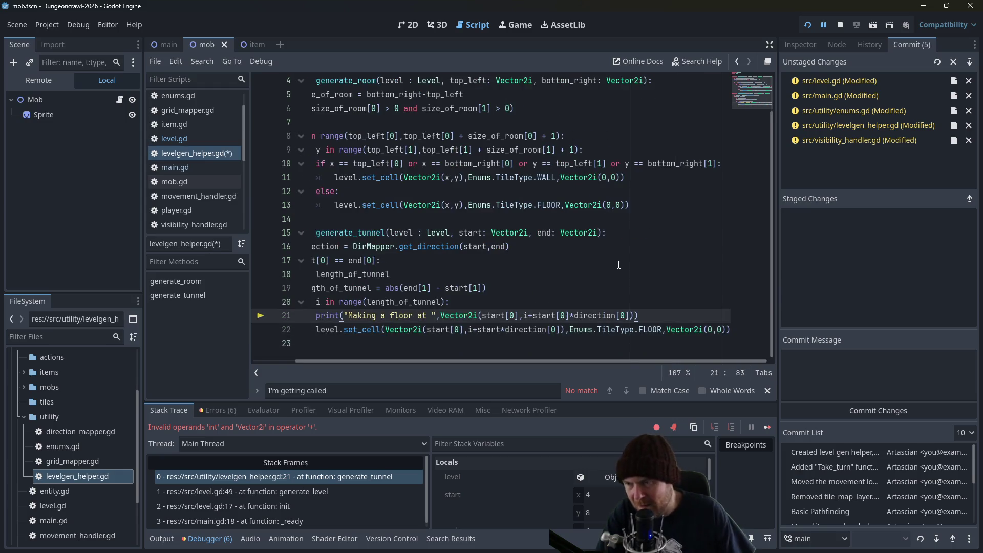
{"action": "left_click", "coordinate": [502, 330]}
{"action": "type", "text": "[0"}
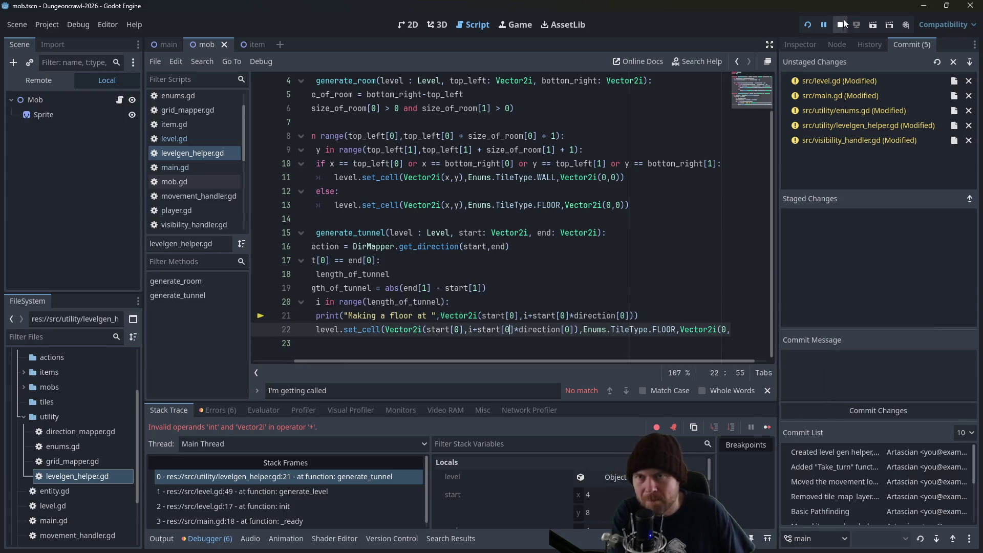
{"action": "left_click", "coordinate": [806, 25]}
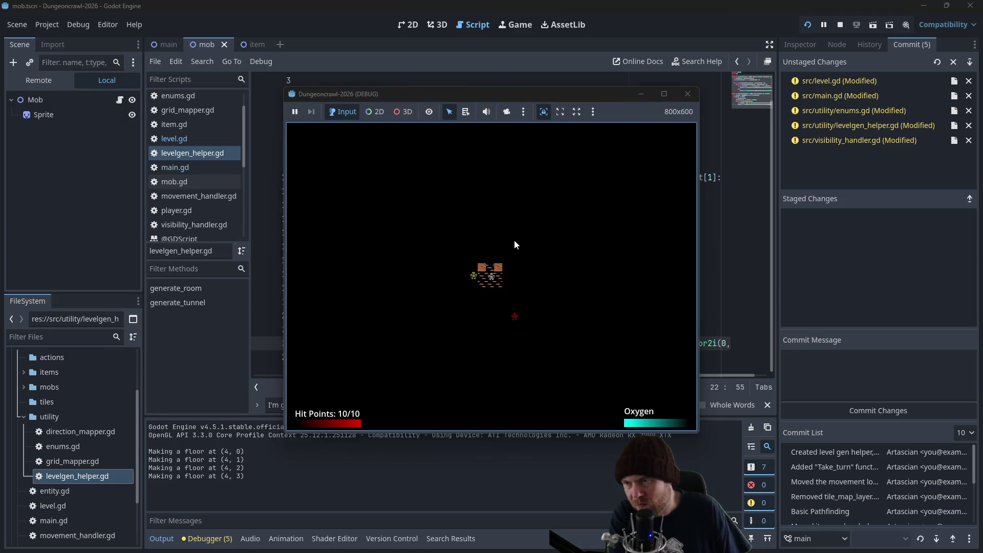
Walk the player around the room toward its top opening, then stop the game.
{"action": "key", "text": "Right"}
{"action": "key", "text": "Right"}
{"action": "key", "text": "Right"}
{"action": "key", "text": "Down"}
{"action": "key", "text": "Down"}
{"action": "key", "text": "Down"}
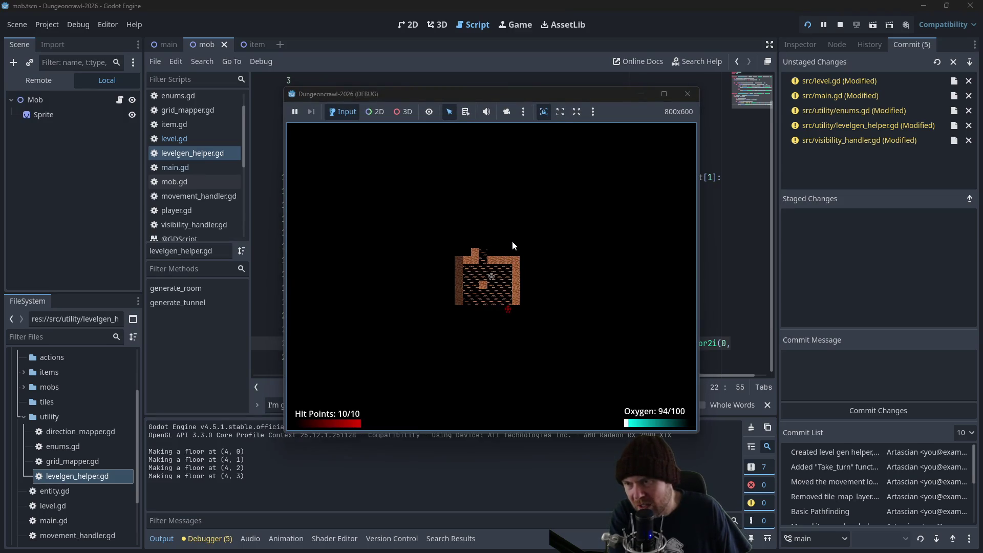
{"action": "key", "text": "Left"}
{"action": "key", "text": "Left"}
{"action": "key", "text": "Left"}
{"action": "key", "text": "Up"}
{"action": "key", "text": "Up"}
{"action": "key", "text": "Up"}
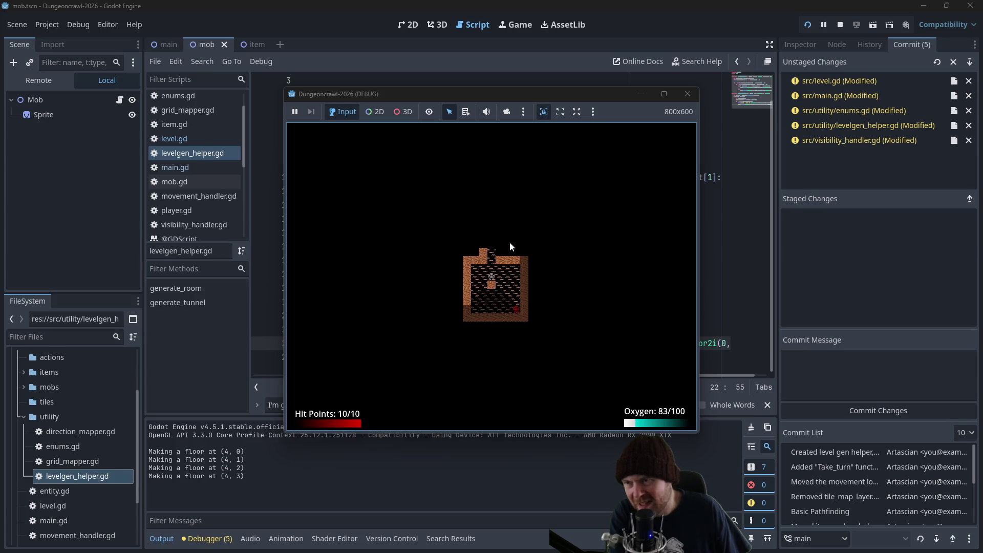
{"action": "key", "text": "Up"}
{"action": "key", "text": "Up"}
{"action": "key", "text": "Right"}
{"action": "key", "text": "Right"}
{"action": "key", "text": "Right"}
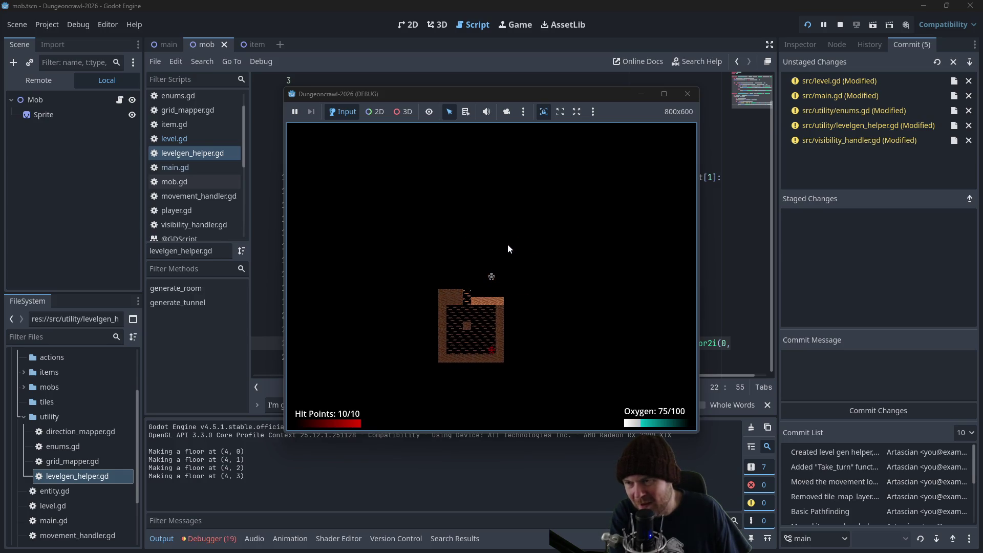
{"action": "left_click", "coordinate": [688, 94]}
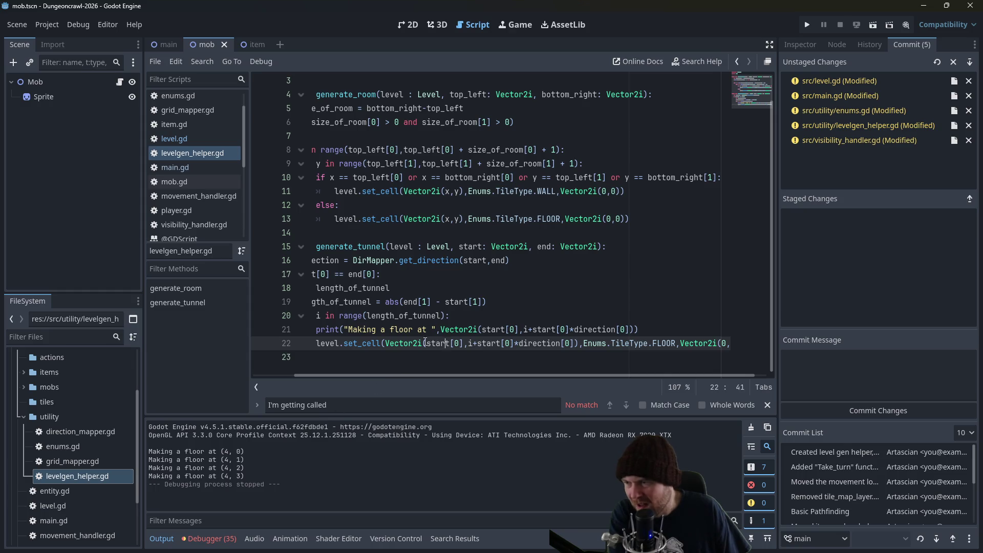
Change the tunnel's set_cell line to use start[1] and direction[1], and save levelgen_helper.gd.
{"action": "key", "text": "Up"}
{"action": "key", "text": "Up"}
{"action": "key", "text": "Up"}
{"action": "left_click_drag", "start_coordinate": [361, 374], "coordinate": [293, 374]}
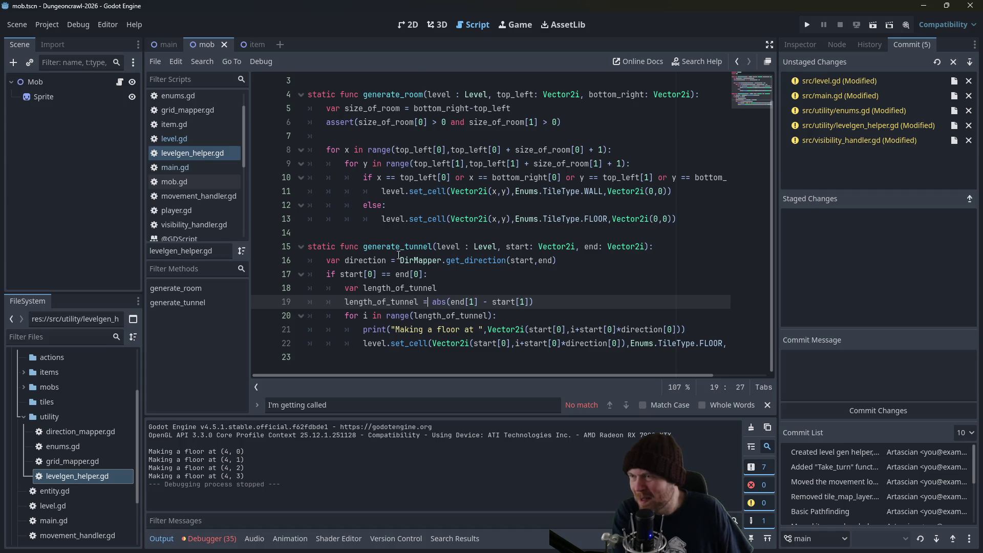
{"action": "left_click", "coordinate": [415, 316]}
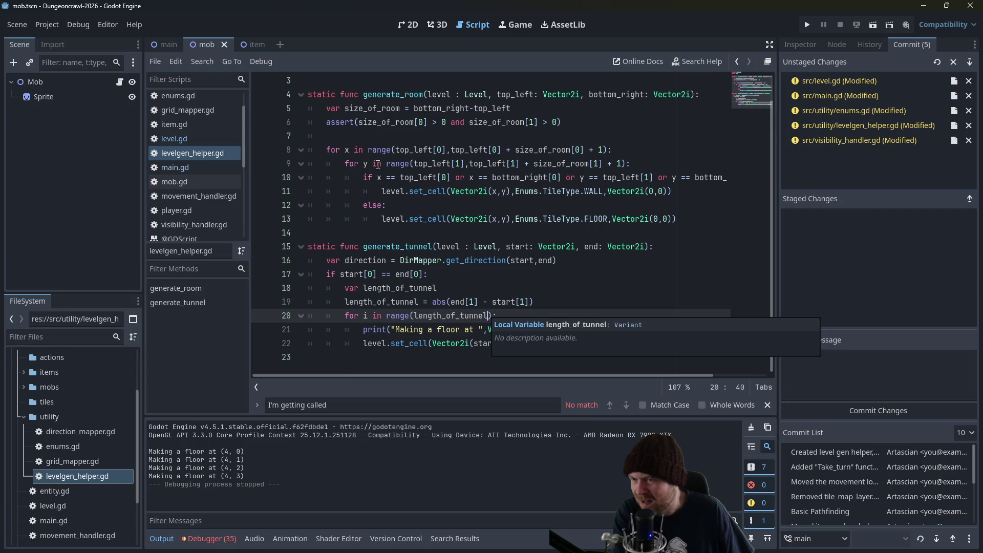
{"action": "left_click", "coordinate": [509, 251]}
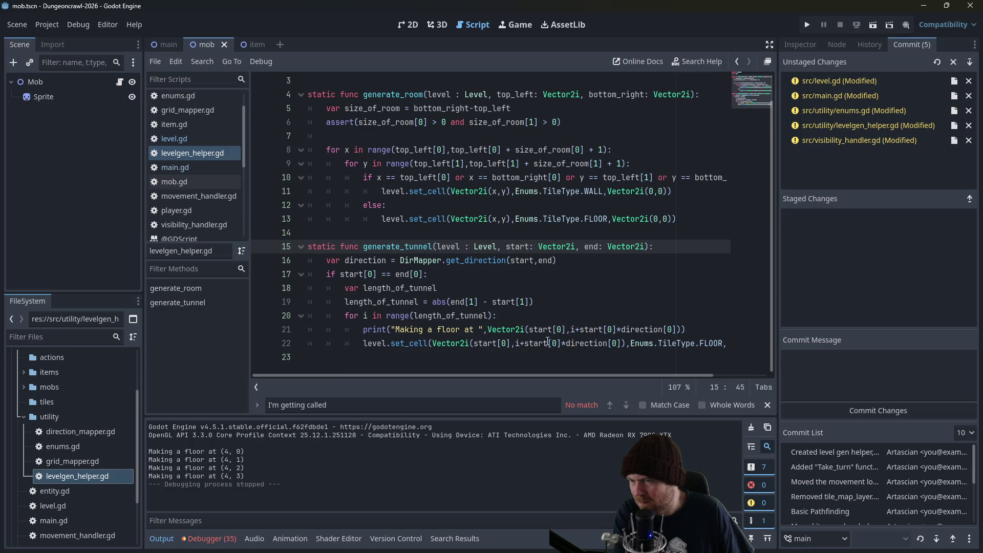
{"action": "double_click", "coordinate": [555, 343]}
{"action": "type", "text": "1"}
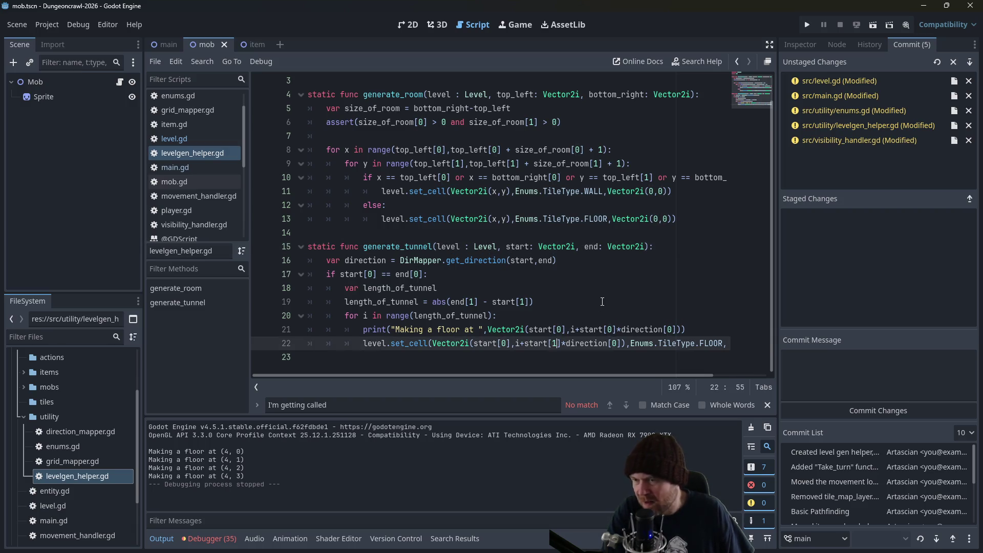
{"action": "double_click", "coordinate": [614, 343]}
{"action": "type", "text": "1"}
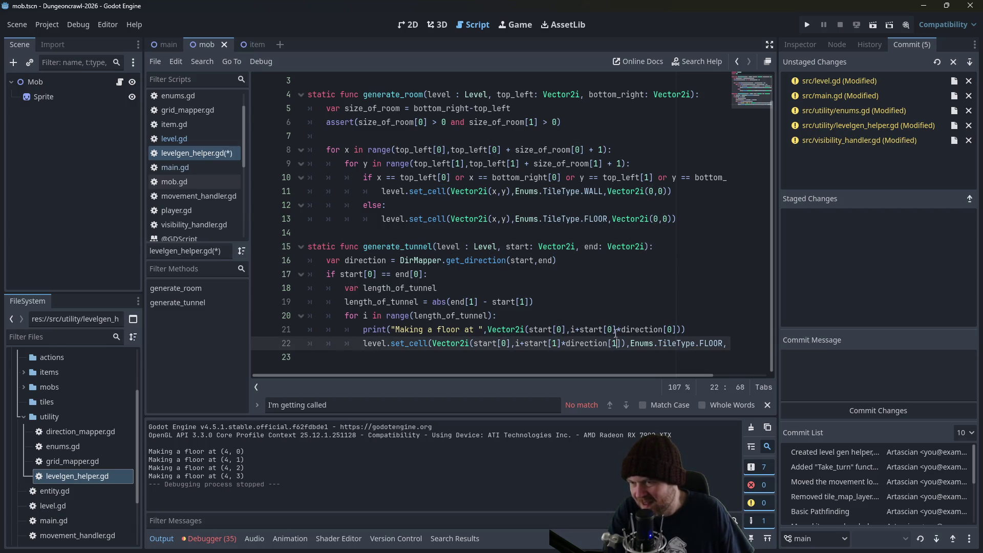
{"action": "left_click", "coordinate": [606, 287]}
{"action": "key", "text": "ctrl+s"}
Run the game, walk the player down the tunnel below the room and back, then stop it.
{"action": "left_click", "coordinate": [534, 247]}
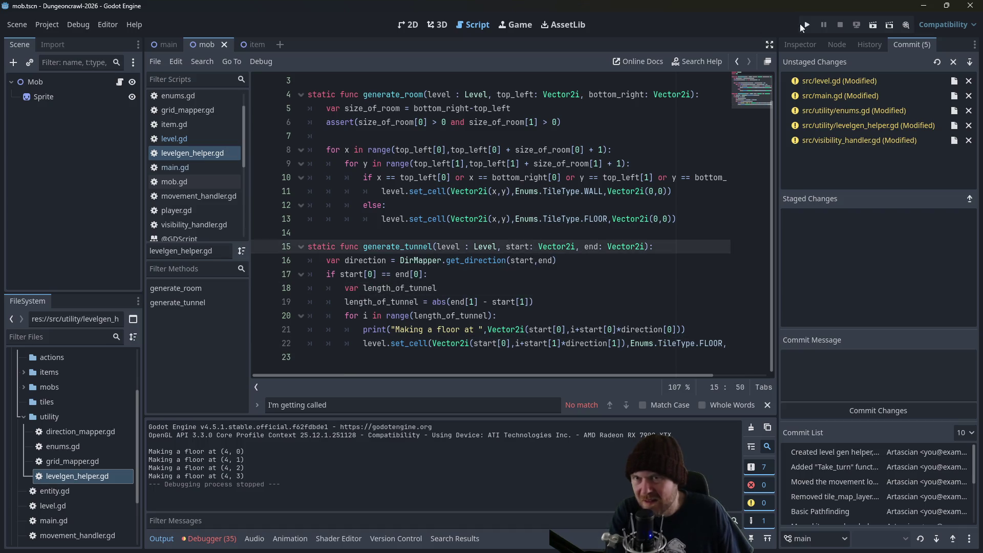
{"action": "left_click", "coordinate": [808, 23]}
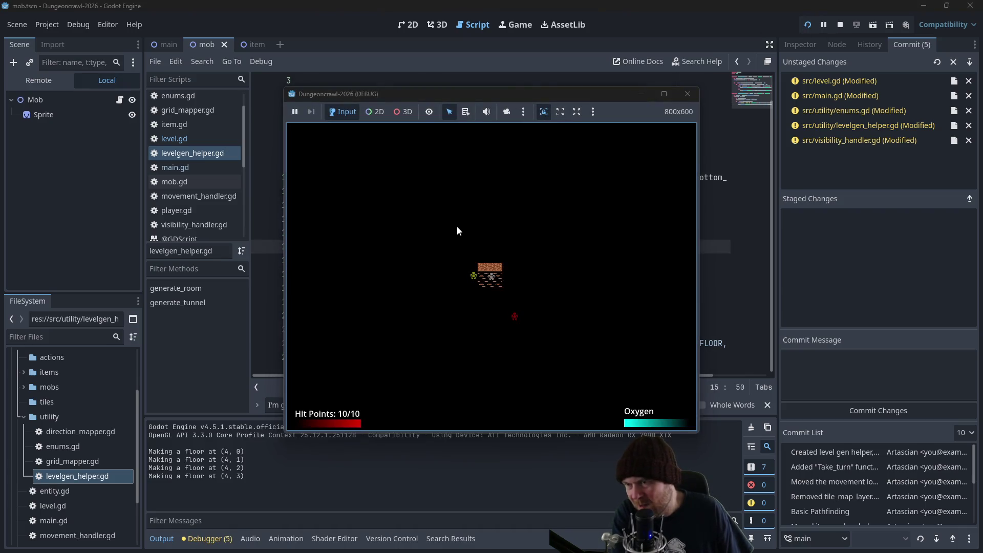
{"action": "key", "text": "Down"}
{"action": "key", "text": "Down"}
{"action": "key", "text": "Down"}
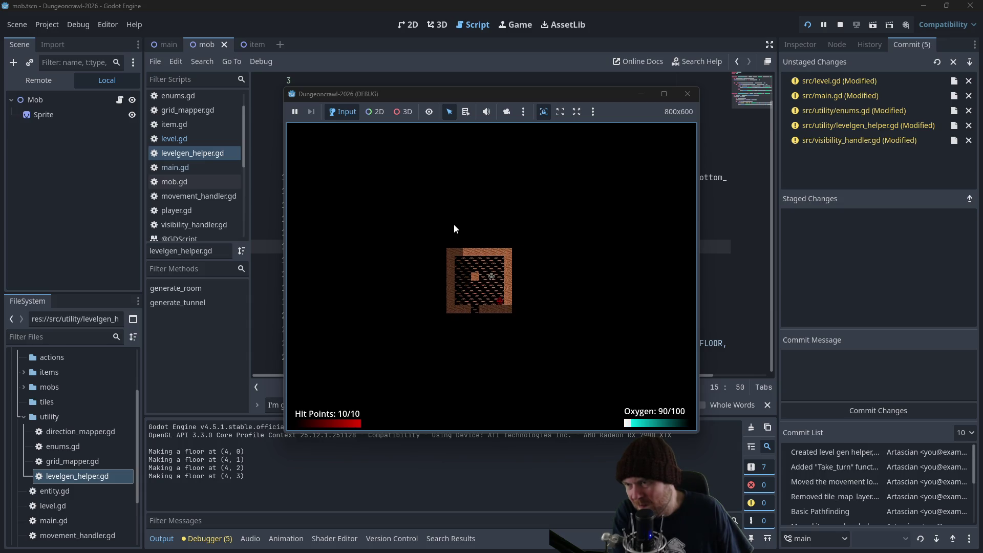
{"action": "key", "text": "Down"}
{"action": "key", "text": "Down"}
{"action": "key", "text": "Down"}
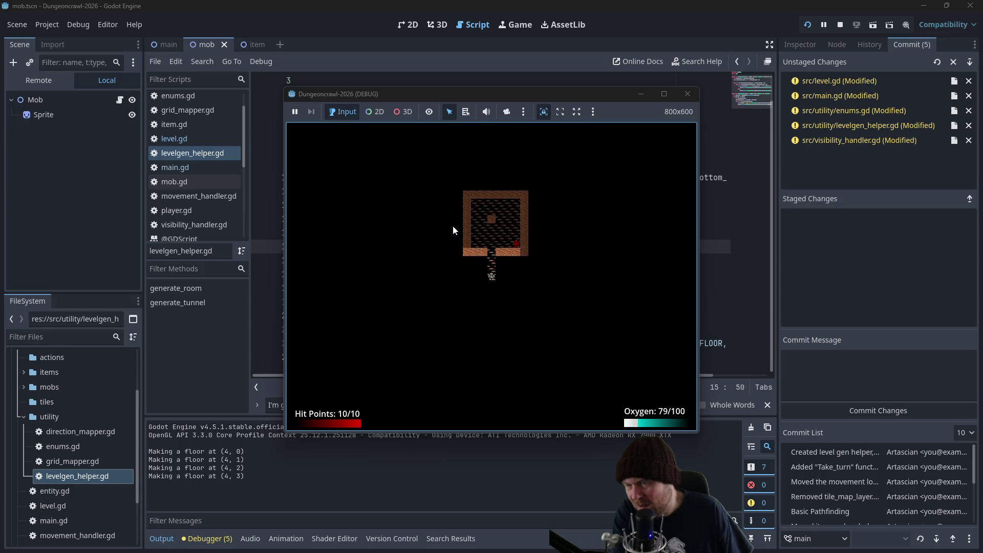
{"action": "key", "text": "Up"}
{"action": "key", "text": "Up"}
{"action": "key", "text": "Up"}
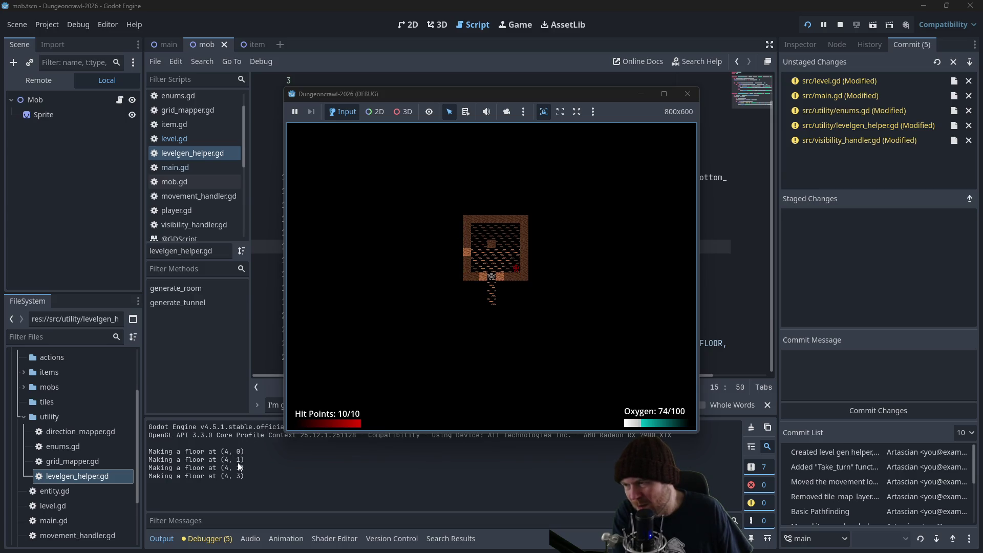
{"action": "key", "text": "Up"}
{"action": "key", "text": "Up"}
{"action": "key", "text": "Up"}
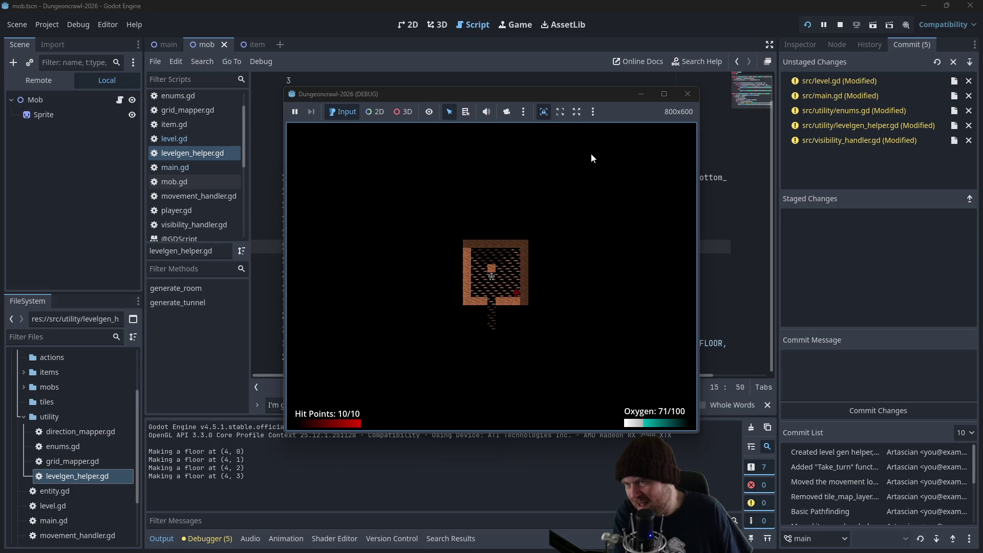
{"action": "key", "text": "Down"}
{"action": "key", "text": "Down"}
{"action": "key", "text": "Down"}
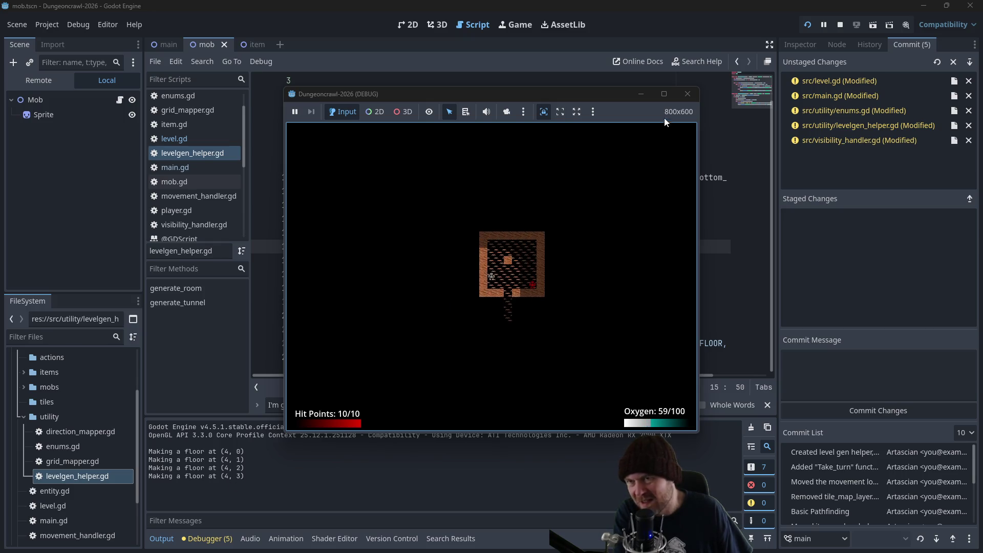
{"action": "left_click", "coordinate": [687, 93]}
{"action": "left_click", "coordinate": [462, 263]}
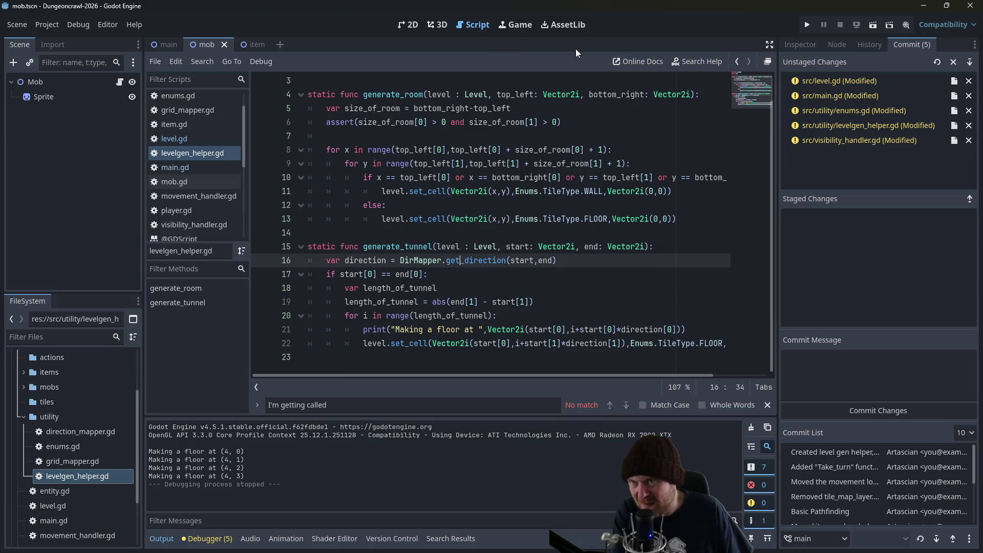
Check level.gd, then change the tunnel print in levelgen_helper.gd to use start[1] and direction[1].
{"action": "left_click", "coordinate": [190, 142]}
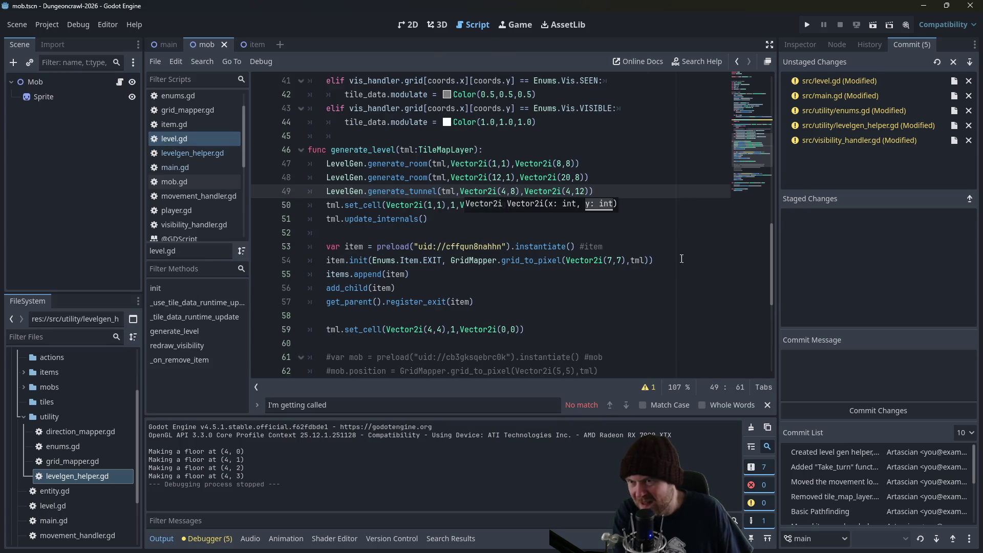
{"action": "left_click", "coordinate": [533, 235]}
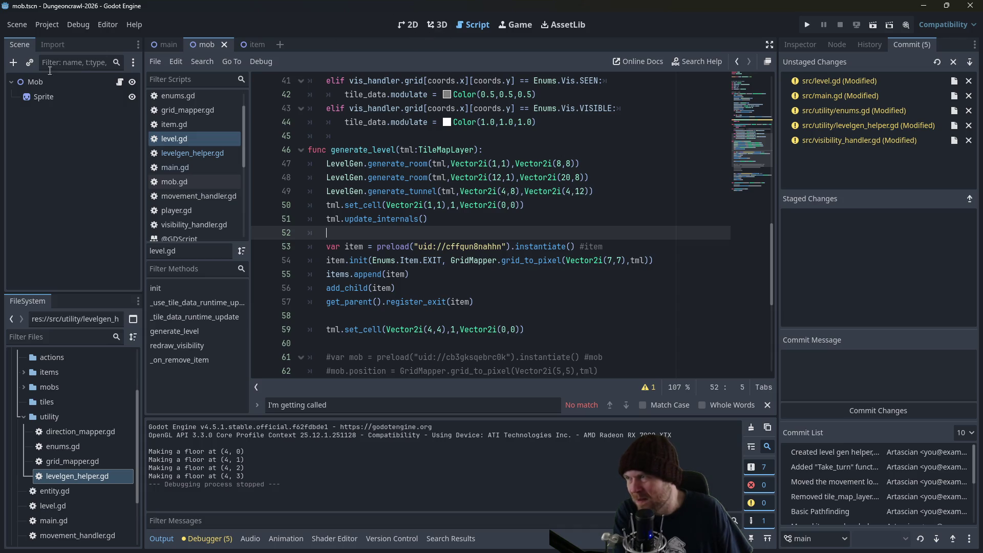
{"action": "left_click", "coordinate": [187, 152]}
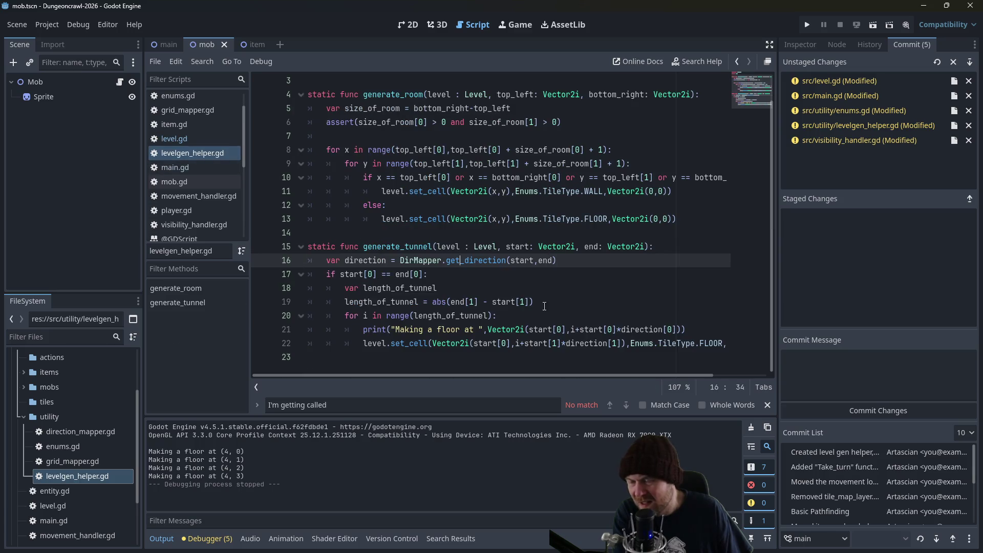
{"action": "left_click", "coordinate": [519, 343]}
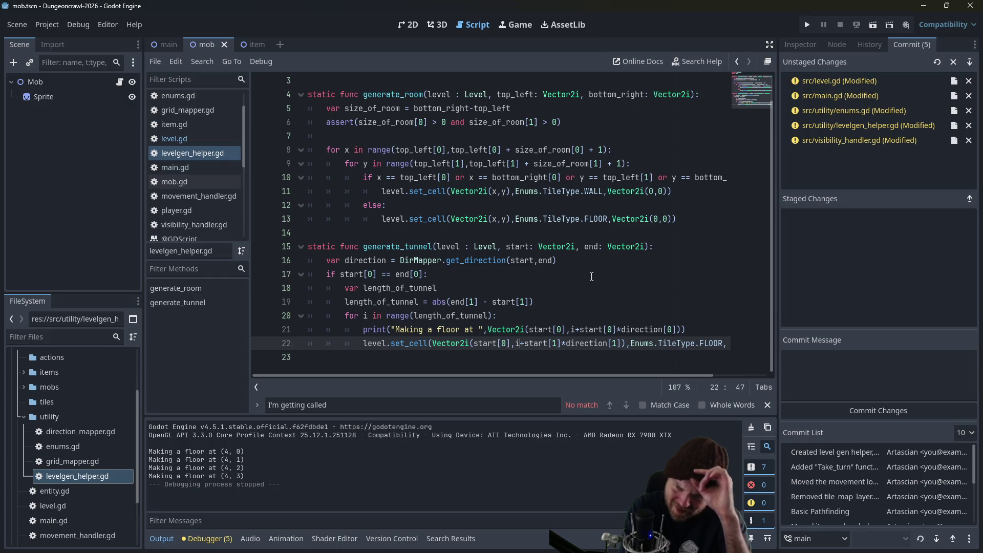
{"action": "left_click", "coordinate": [608, 330]}
{"action": "key", "text": "Delete"}
{"action": "type", "text": "1"}
{"action": "left_click", "coordinate": [668, 329]}
{"action": "key", "text": "Delete"}
{"action": "type", "text": "1"}
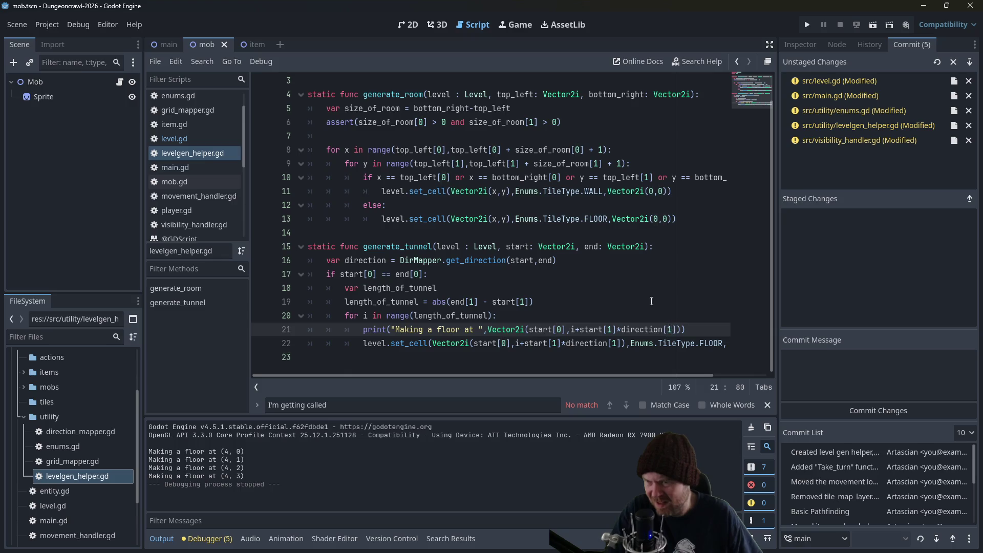
{"action": "left_click", "coordinate": [505, 344]}
Run the game, walk the player down through the tunnel, and close it.
{"action": "left_click", "coordinate": [807, 25]}
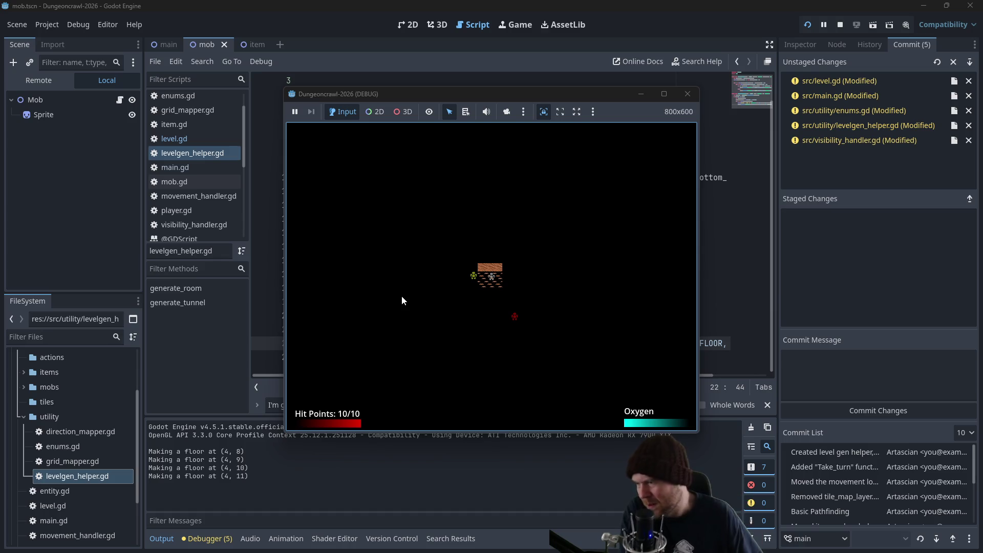
{"action": "key", "text": "Down"}
{"action": "key", "text": "Down"}
{"action": "key", "text": "Down"}
{"action": "key", "text": "Down"}
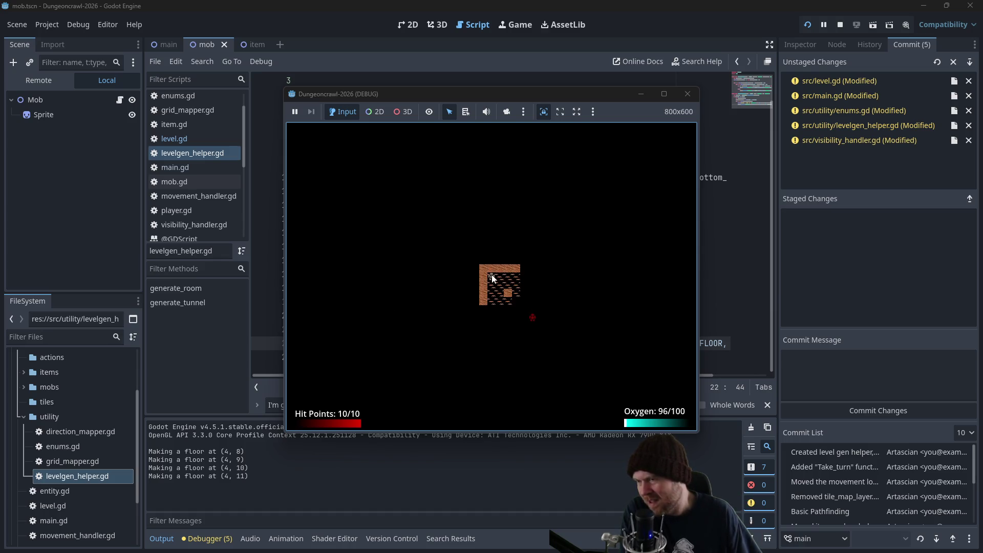
{"action": "key", "text": "Right"}
{"action": "key", "text": "Down"}
{"action": "key", "text": "Down"}
{"action": "key", "text": "Down"}
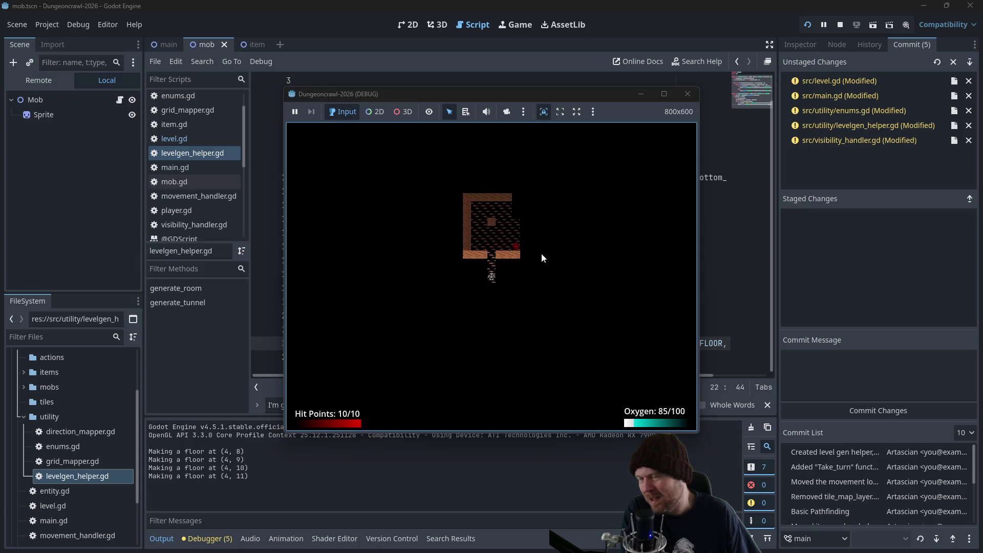
{"action": "left_click", "coordinate": [693, 99]}
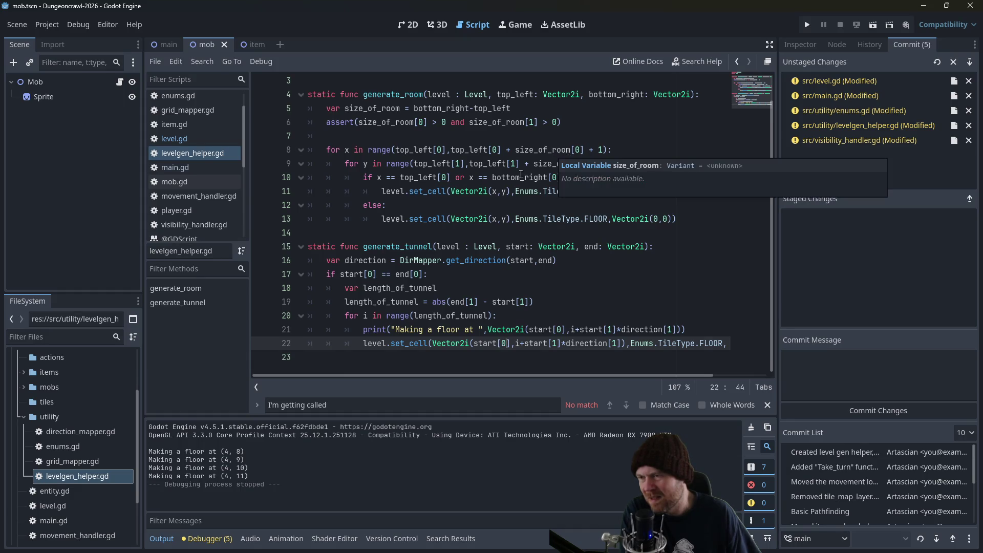
Review the start[0] == end[0] condition, tidy blank line 23, save levelgen_helper.gd, then switch to level.gd.
{"action": "left_click", "coordinate": [445, 279]}
{"action": "left_click_drag", "start_coordinate": [445, 273], "coordinate": [323, 274]}
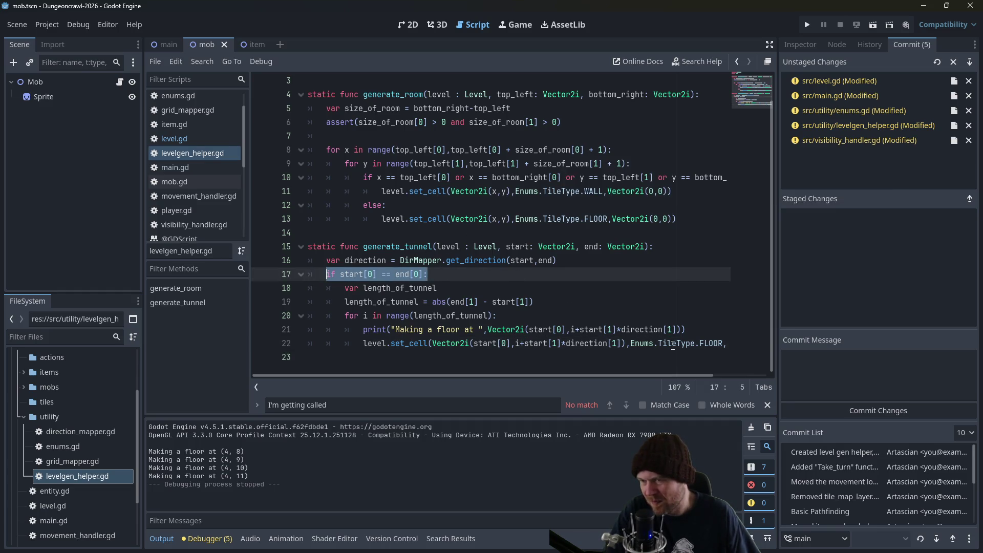
{"action": "left_click", "coordinate": [379, 357]}
{"action": "key", "text": "Tab"}
{"action": "type", "text": "e"}
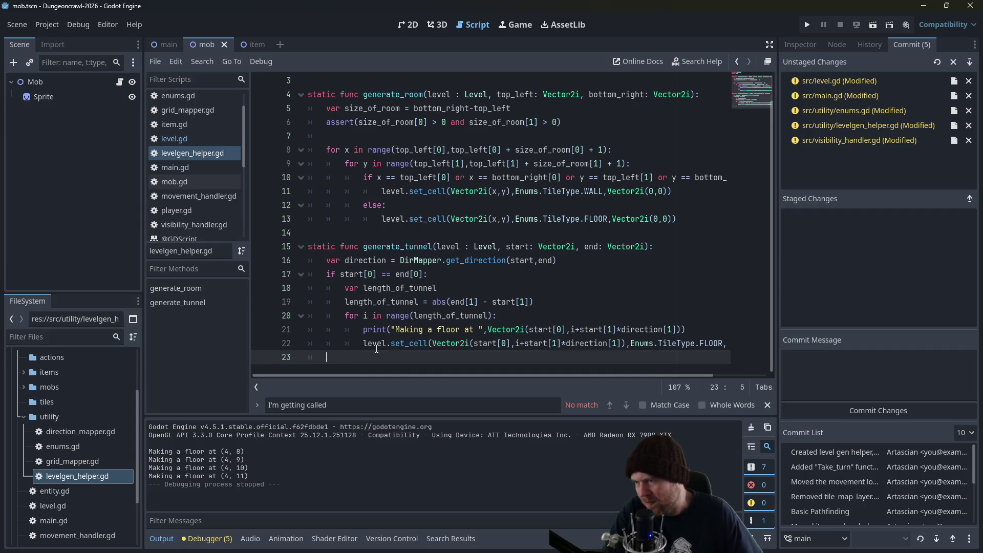
{"action": "key", "text": "BackSpace"}
{"action": "key", "text": "BackSpace"}
{"action": "key", "text": "BackSpace"}
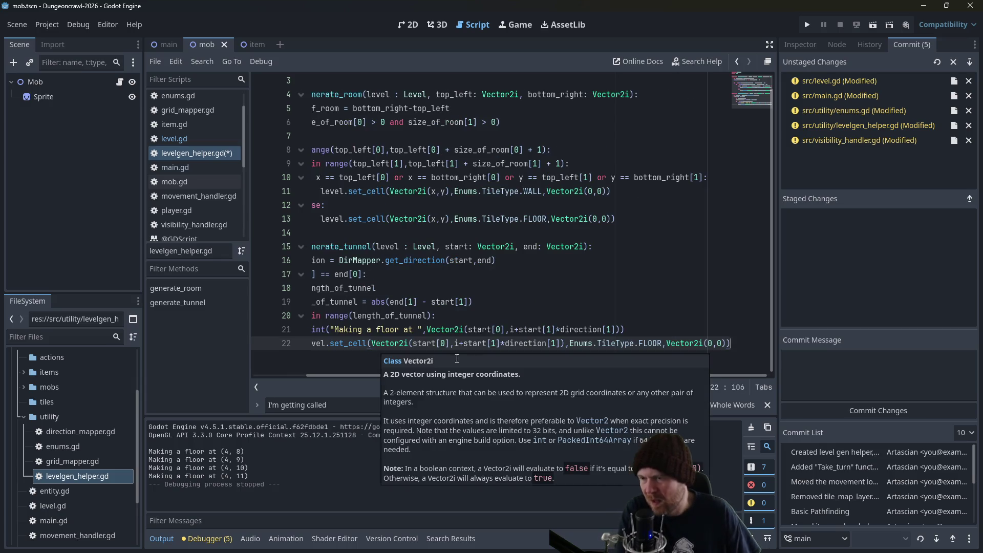
{"action": "key", "text": "ctrl+s"}
{"action": "left_click_drag", "start_coordinate": [367, 378], "coordinate": [294, 374]}
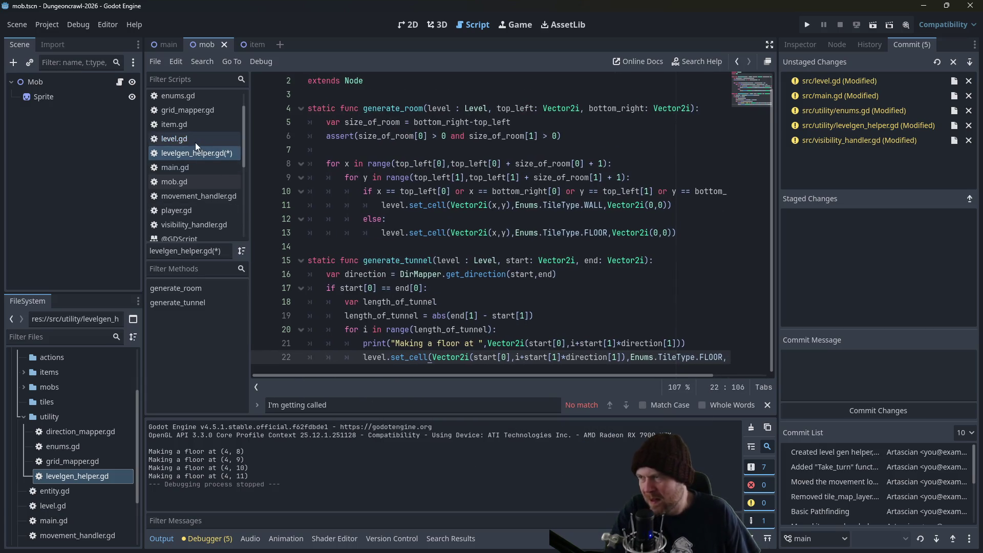
{"action": "left_click", "coordinate": [193, 139]}
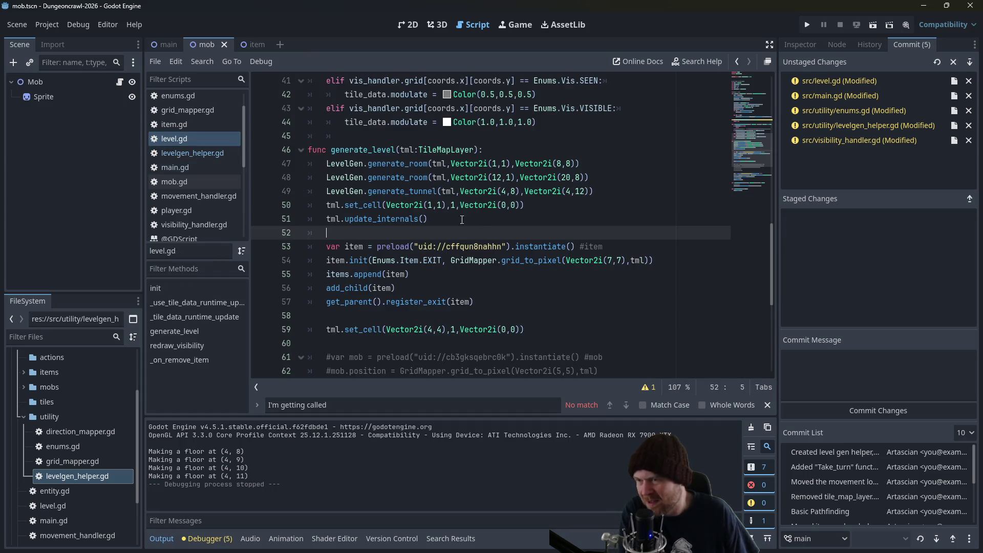
Edit the second room's start coordinates to x 4, trying y 8 and then 12.
{"action": "left_click", "coordinate": [543, 191]}
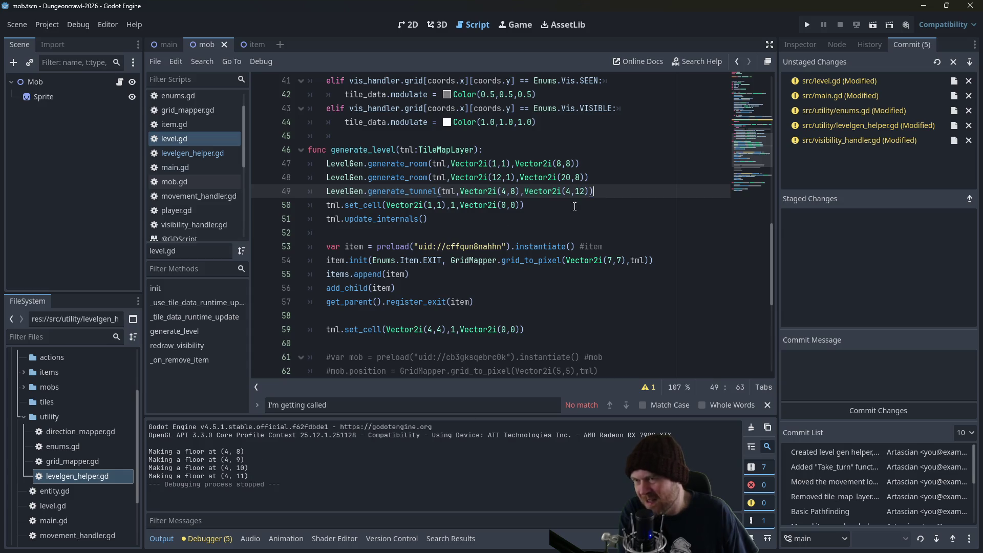
{"action": "left_click", "coordinate": [503, 178]}
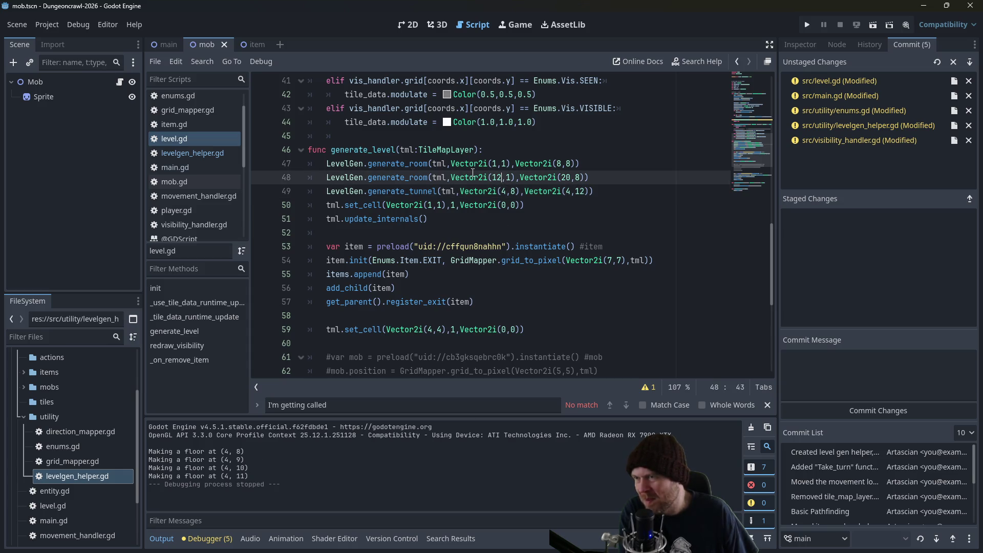
{"action": "scroll", "coordinate": [473, 173], "scroll_direction": "up", "scroll_amount": 1}
{"action": "left_click", "coordinate": [423, 186]}
{"action": "left_click", "coordinate": [495, 219]}
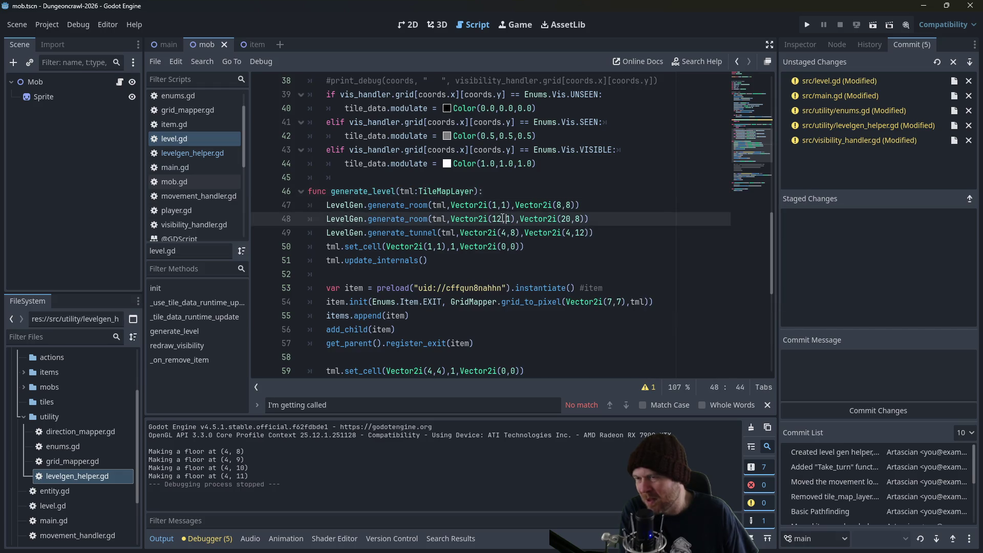
{"action": "key", "text": "Delete"}
{"action": "key", "text": "Delete"}
{"action": "type", "text": "4"}
{"action": "key", "text": "Right"}
{"action": "key", "text": "Right"}
{"action": "key", "text": "BackSpace"}
{"action": "type", "text": "8"}
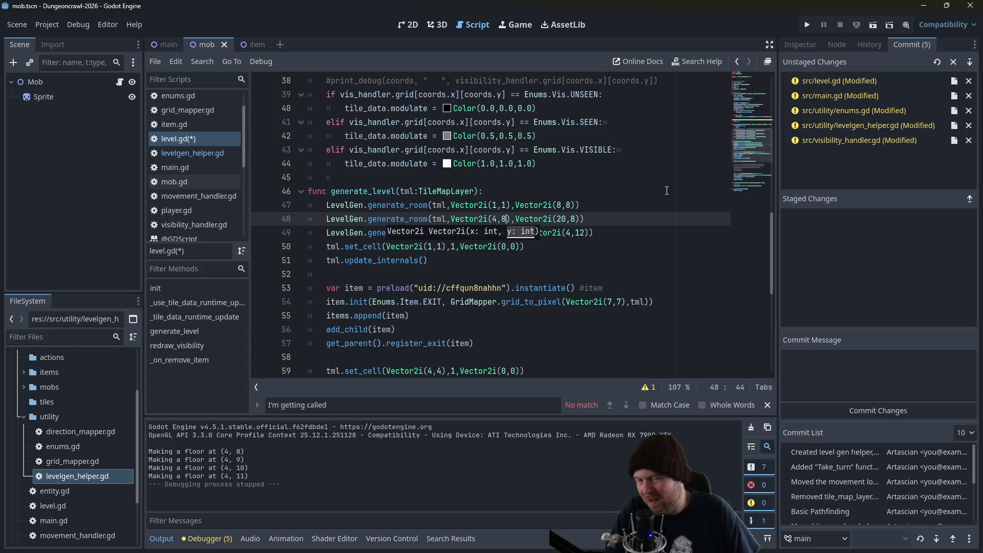
{"action": "key", "text": "BackSpace"}
{"action": "type", "text": "12"}
{"action": "key", "text": "Right"}
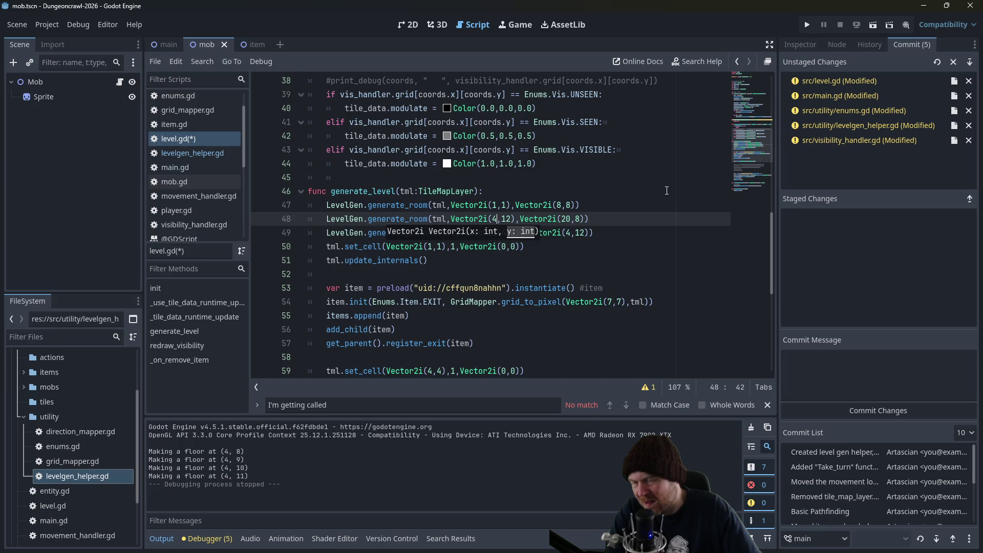
Settle the second room at Vector2i(4,12) to Vector2i(20,20), save, and run with F5.
{"action": "key", "text": "BackSpace"}
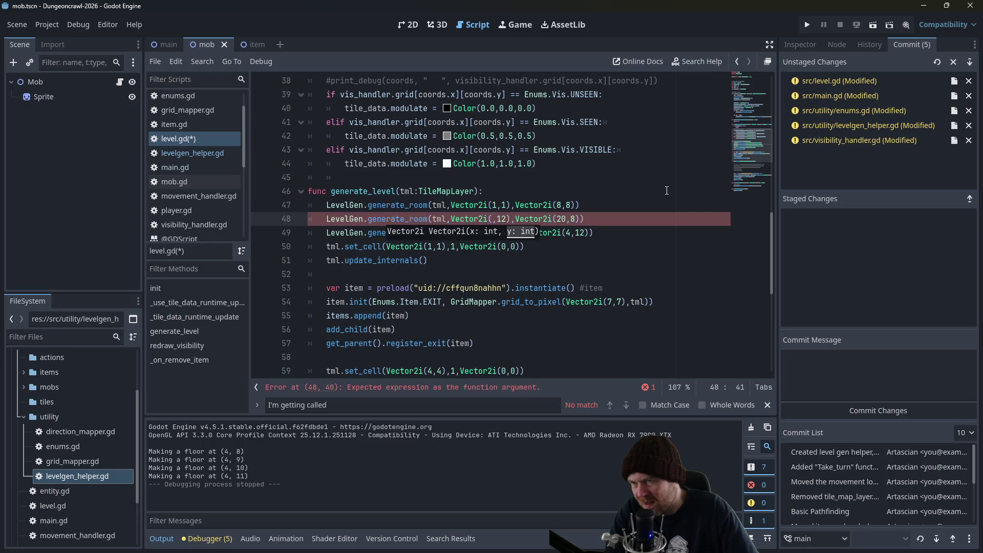
{"action": "type", "text": "12"}
{"action": "key", "text": "Right"}
{"action": "key", "text": "Right"}
{"action": "key", "text": "Right"}
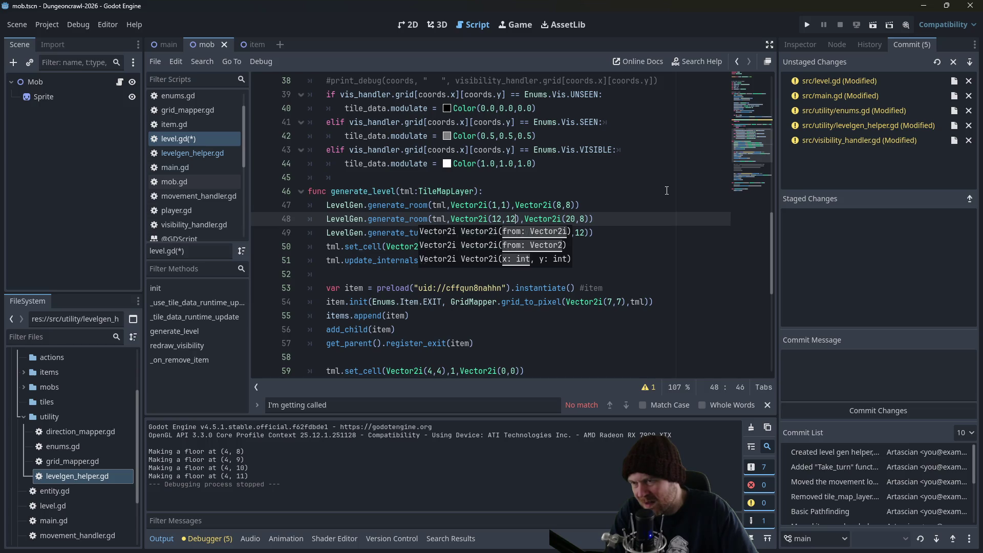
{"action": "key", "text": "BackSpace"}
{"action": "key", "text": "BackSpace"}
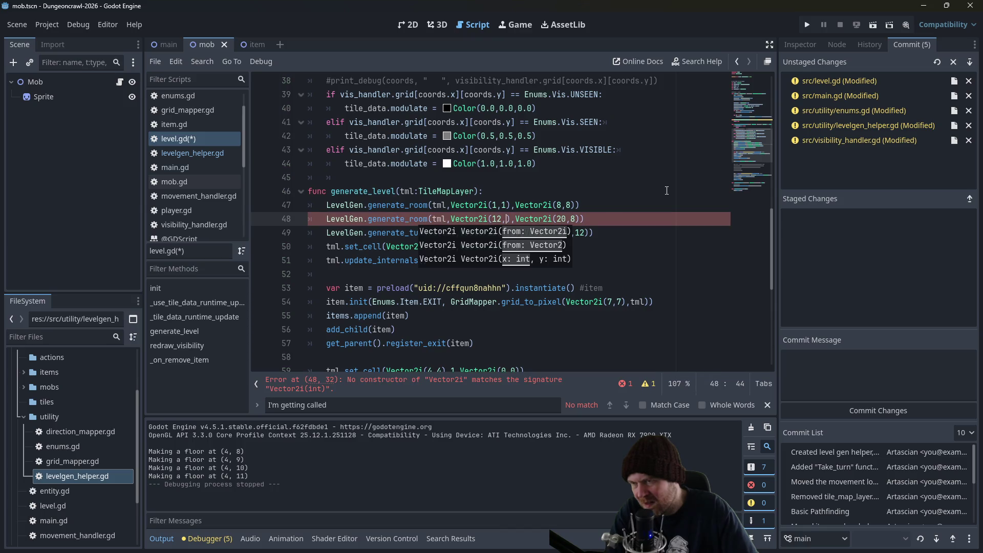
{"action": "key", "text": "BackSpace"}
{"action": "key", "text": "BackSpace"}
{"action": "type", "text": "4"}
{"action": "key", "text": "Right"}
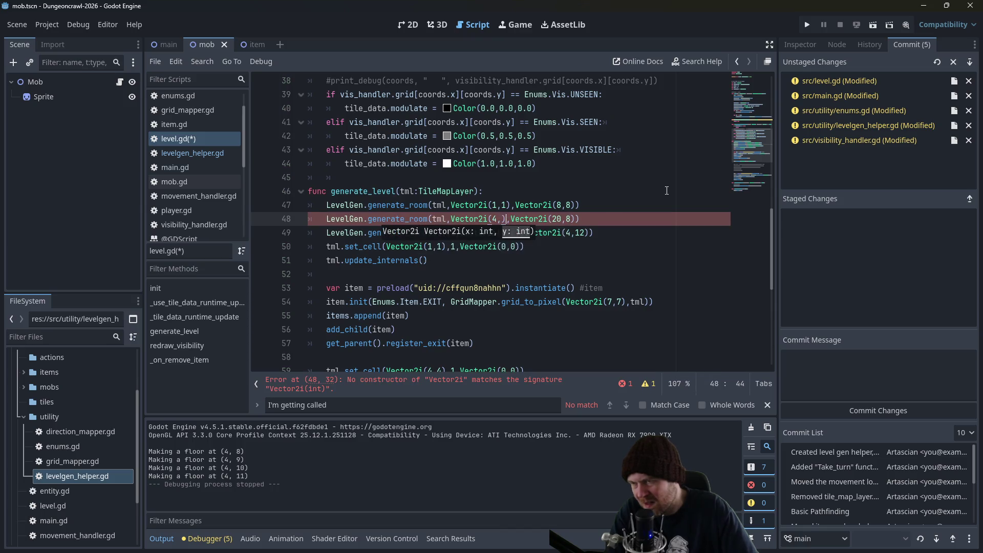
{"action": "type", "text": "12"}
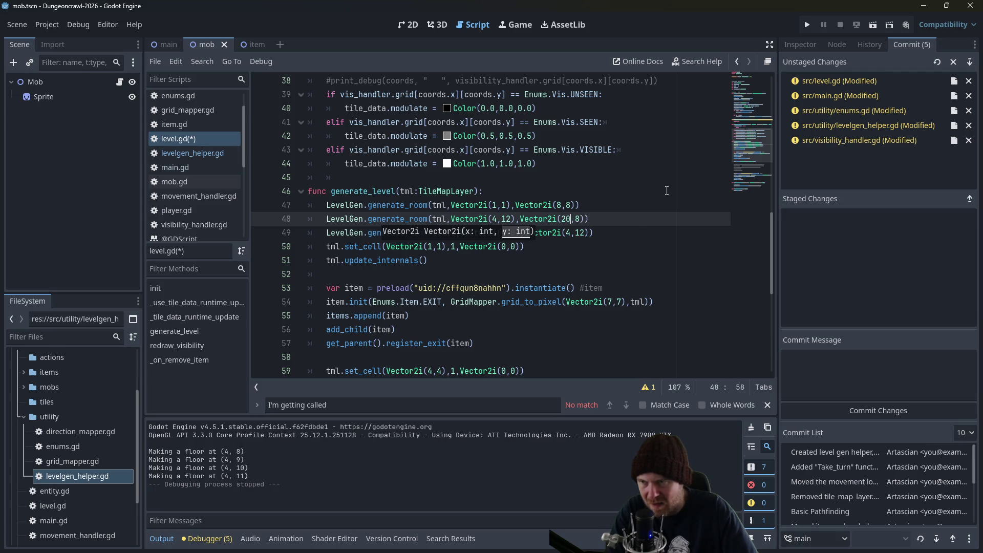
{"action": "key", "text": "Right"}
{"action": "key", "text": "Right"}
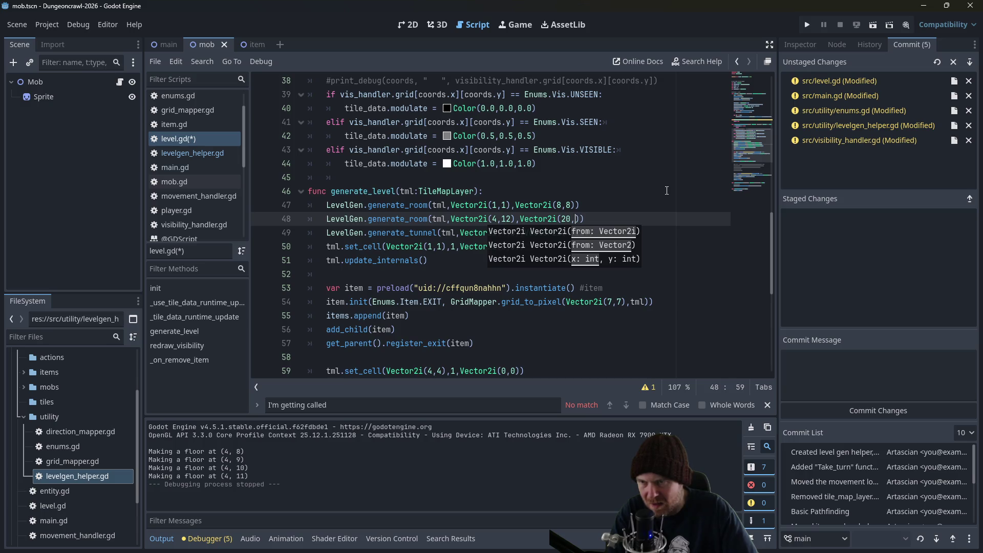
{"action": "type", "text": "20"}
{"action": "key", "text": "ctrl+s"}
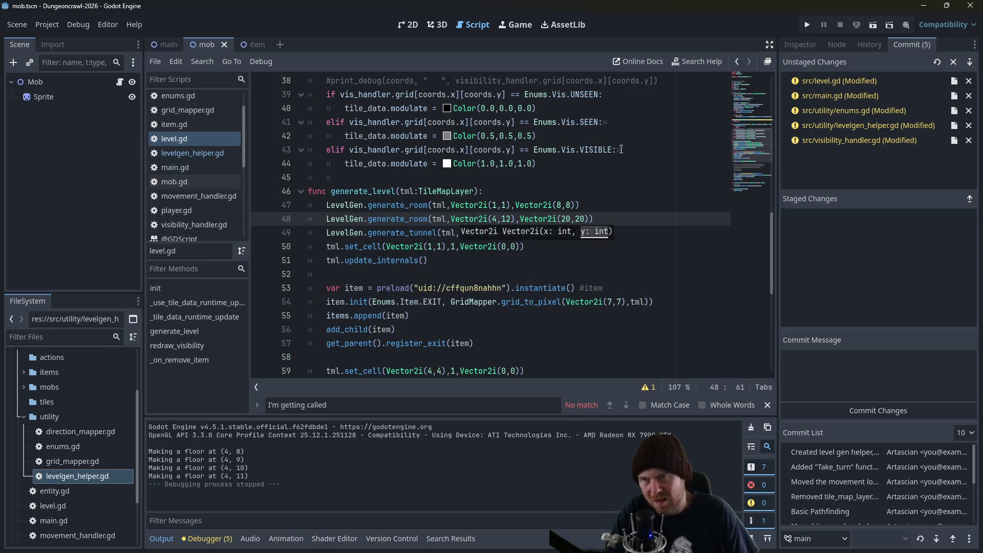
{"action": "key", "text": "F5"}
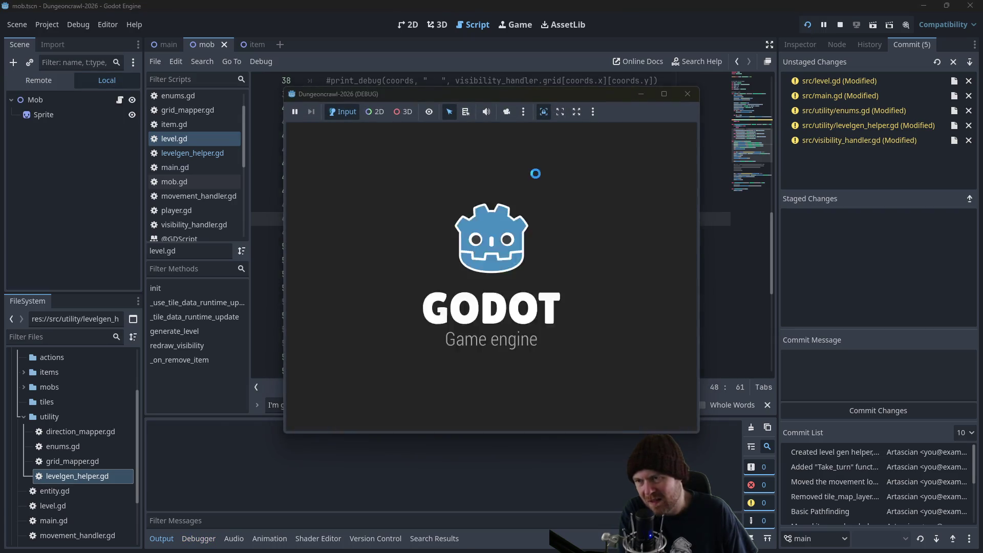
Stop the game, change the second room's start x to 1 and trim the end x value.
{"action": "key", "text": "Down"}
{"action": "key", "text": "Down"}
{"action": "key", "text": "Down"}
{"action": "key", "text": "Down"}
{"action": "key", "text": "Down"}
{"action": "key", "text": "Down"}
{"action": "left_click", "coordinate": [688, 94]}
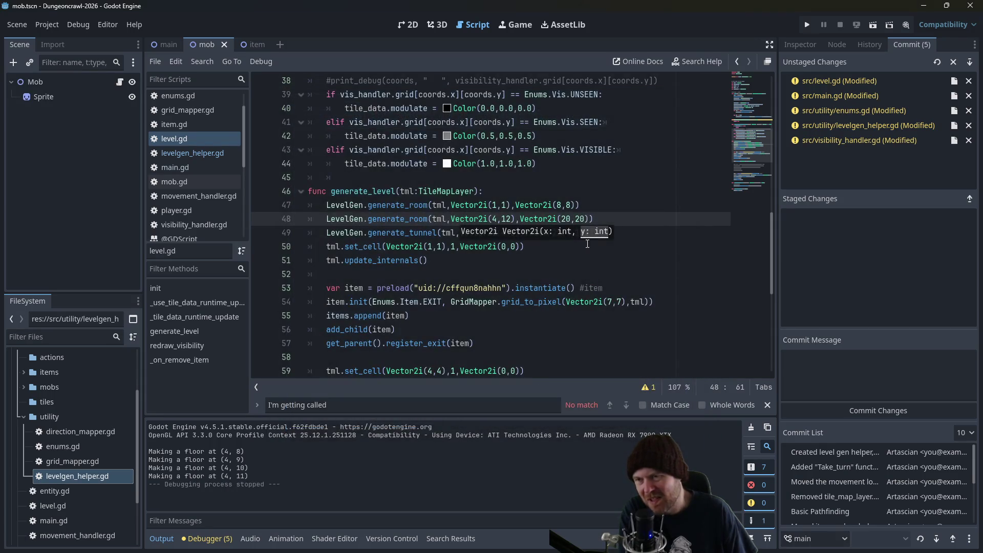
{"action": "left_click", "coordinate": [496, 219]}
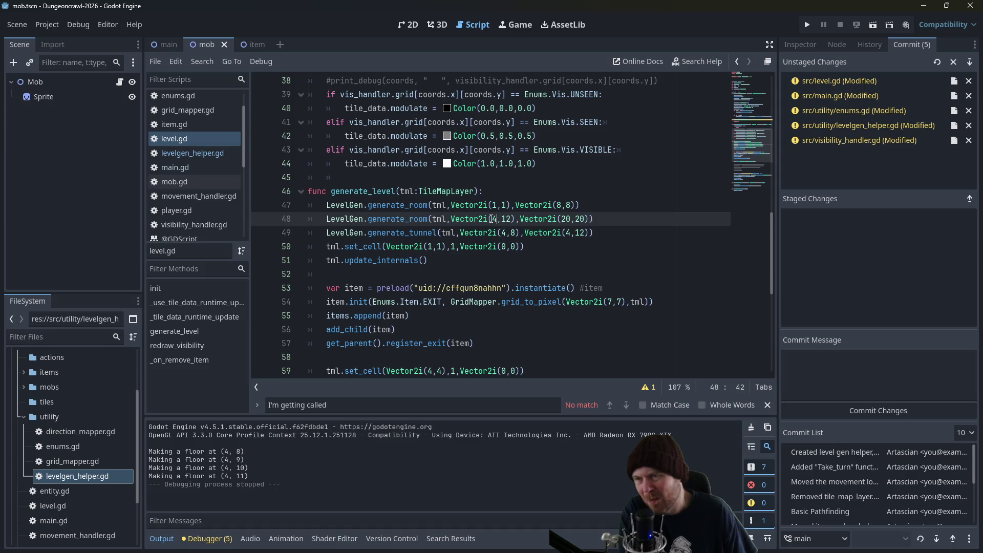
{"action": "left_click_drag", "start_coordinate": [492, 218], "coordinate": [512, 218]}
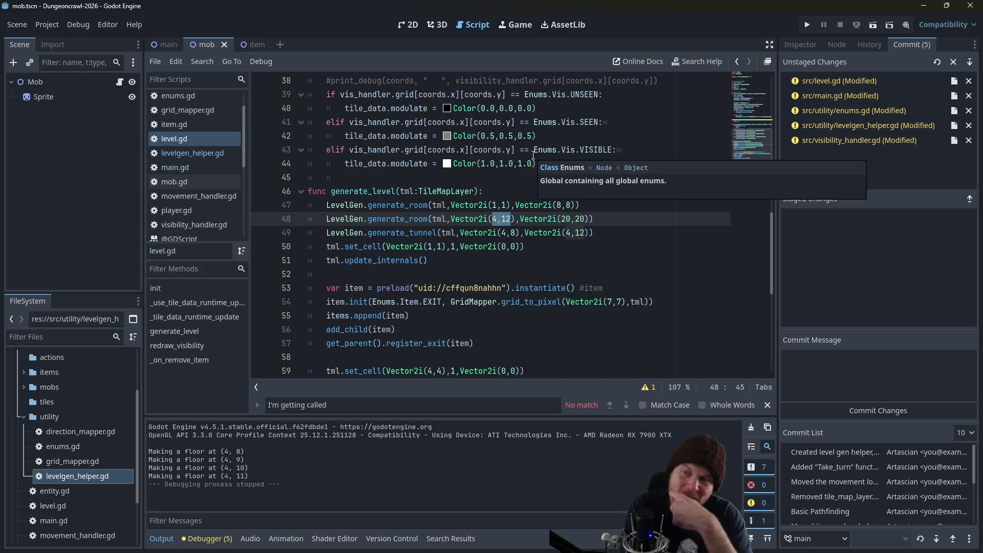
{"action": "key", "text": "Left"}
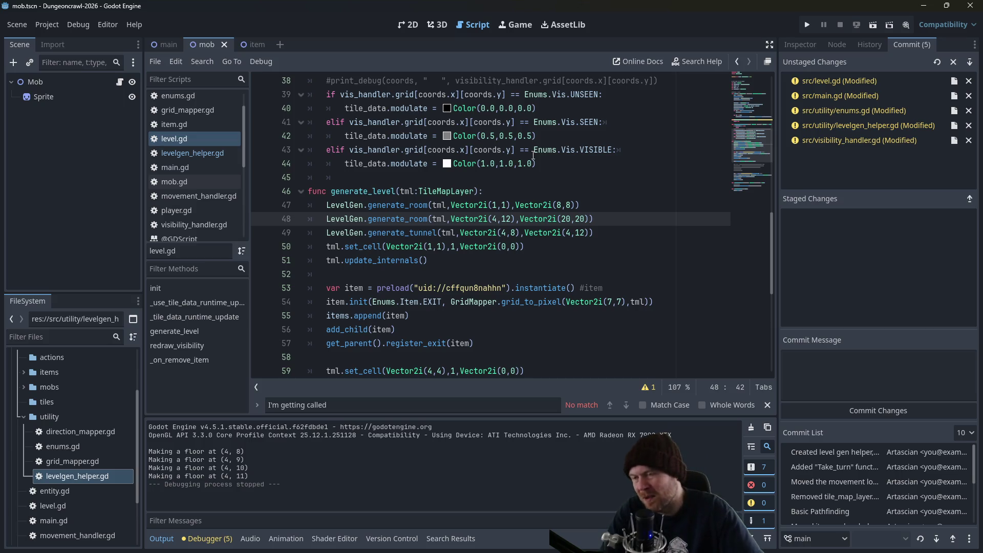
{"action": "key", "text": "Delete"}
{"action": "type", "text": "1"}
{"action": "key", "text": "Right"}
{"action": "key", "text": "Right"}
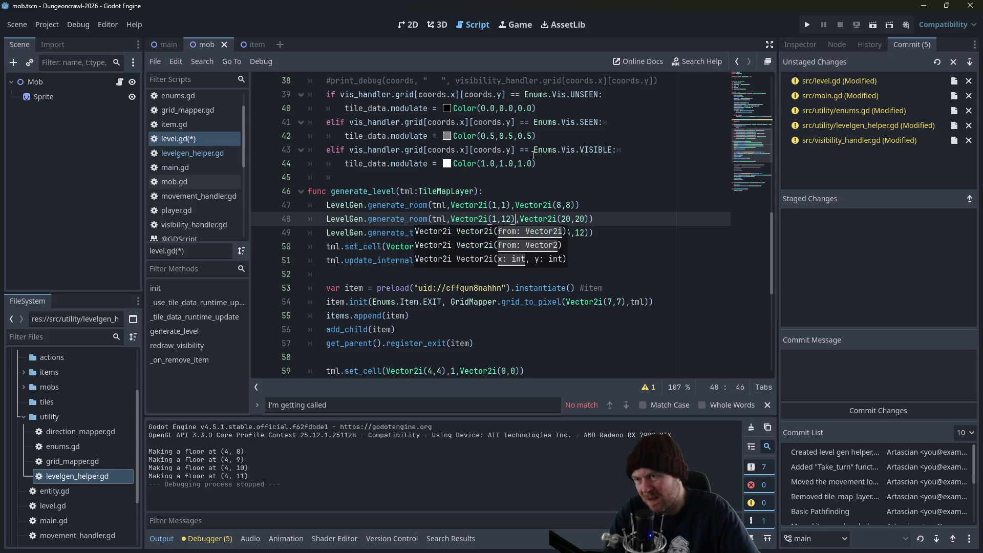
{"action": "key", "text": "BackSpace"}
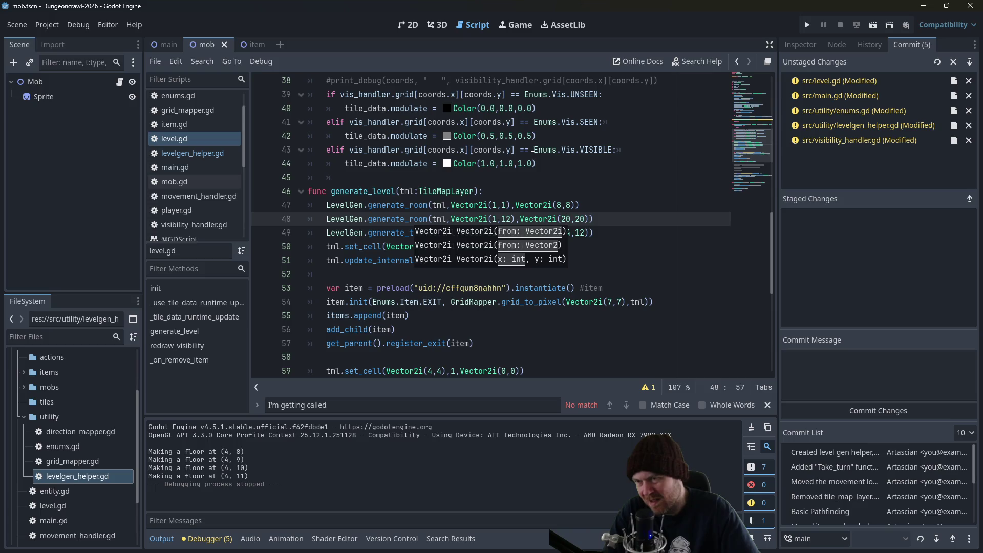
Run the game, explore the lower room through the corridor, then stop it.
{"action": "left_click", "coordinate": [807, 25]}
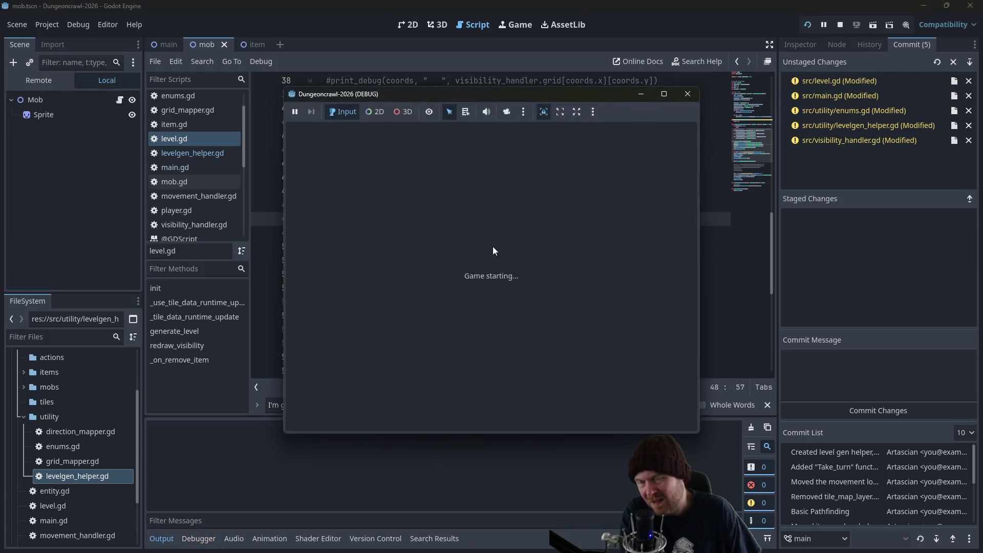
{"action": "key", "text": "Down"}
{"action": "key", "text": "Down"}
{"action": "key", "text": "Down"}
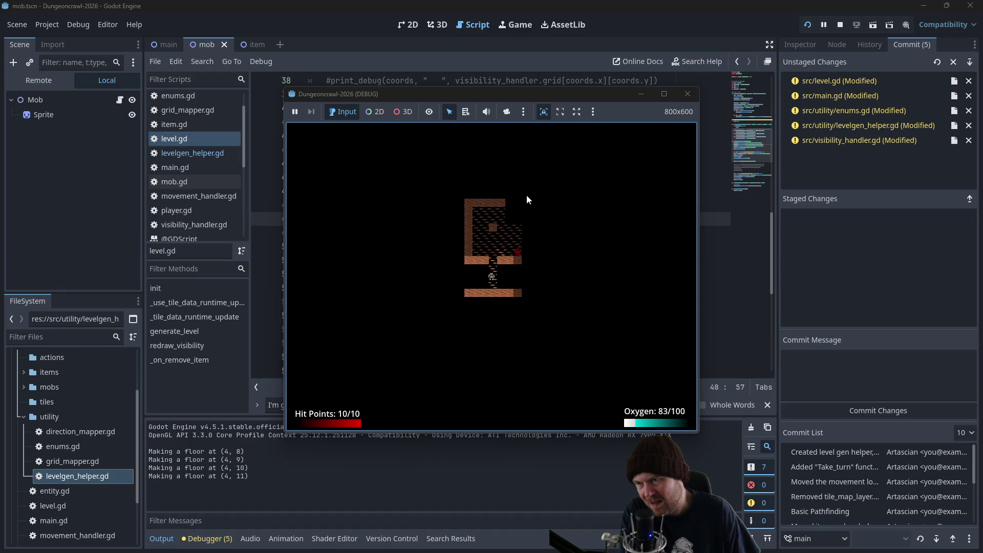
{"action": "key", "text": "Left"}
{"action": "key", "text": "Left"}
{"action": "key", "text": "Left"}
{"action": "key", "text": "Down"}
{"action": "key", "text": "Down"}
{"action": "key", "text": "Down"}
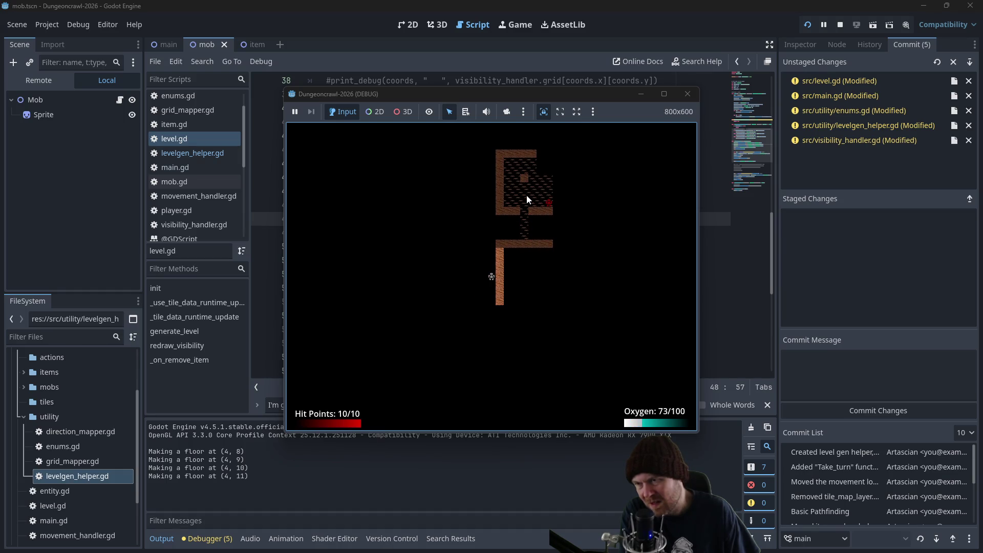
{"action": "key", "text": "Down"}
{"action": "key", "text": "Down"}
{"action": "key", "text": "Down"}
{"action": "key", "text": "Right"}
{"action": "key", "text": "Right"}
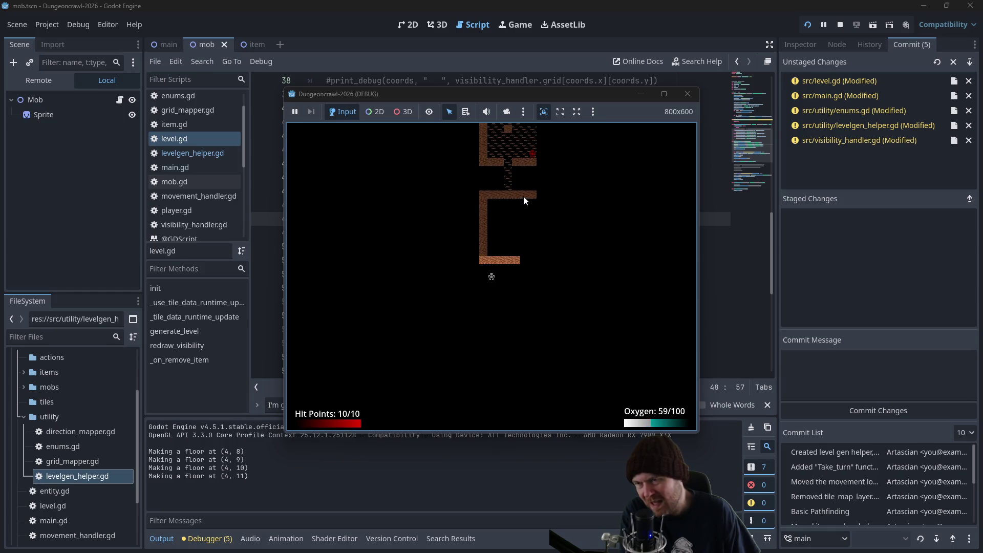
{"action": "key", "text": "Right"}
{"action": "key", "text": "Right"}
{"action": "key", "text": "Right"}
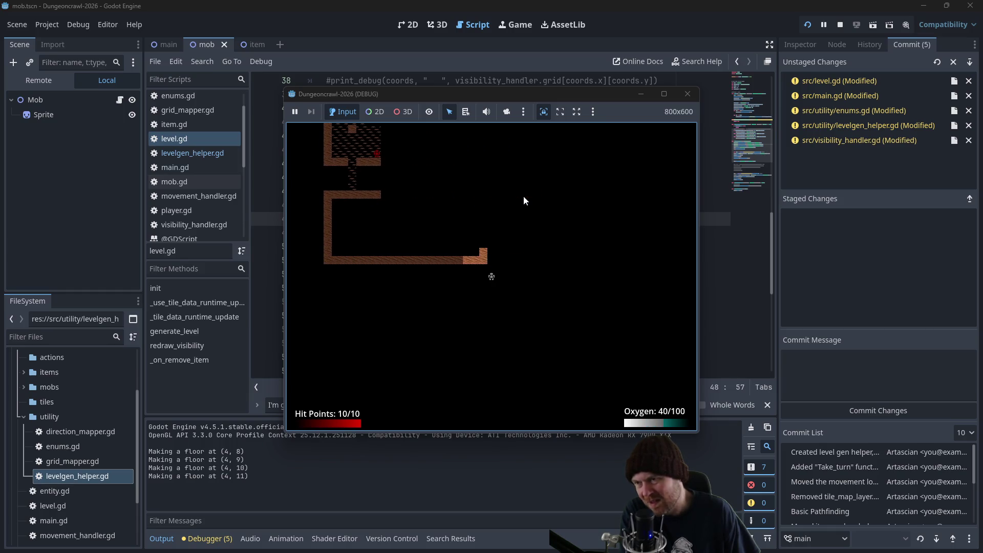
{"action": "key", "text": "Up"}
{"action": "key", "text": "Up"}
{"action": "left_click", "coordinate": [687, 94]}
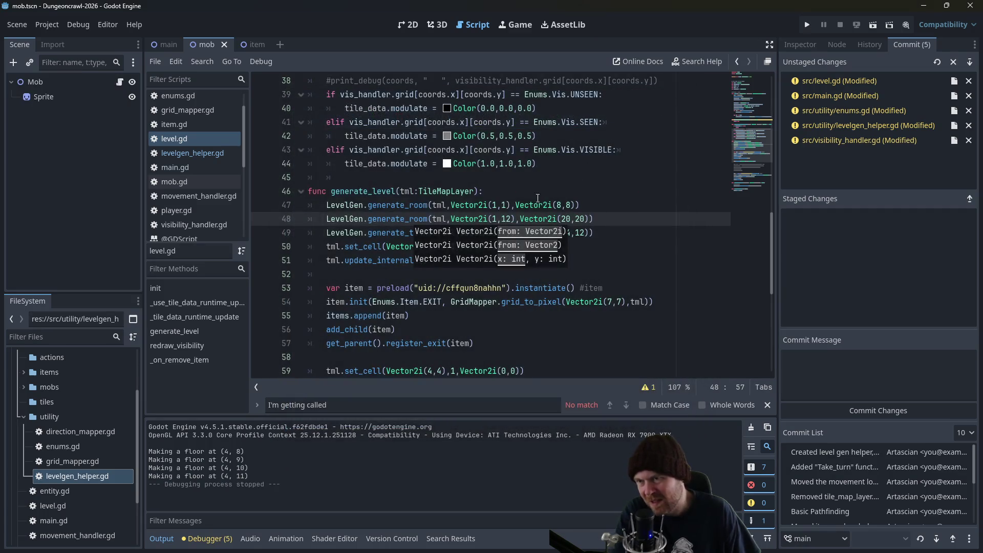
Close the start coordinates' parenthesis and shrink the second room's end to (18,18), saving.
{"action": "left_click", "coordinate": [508, 219]}
{"action": "type", "text": ")"}
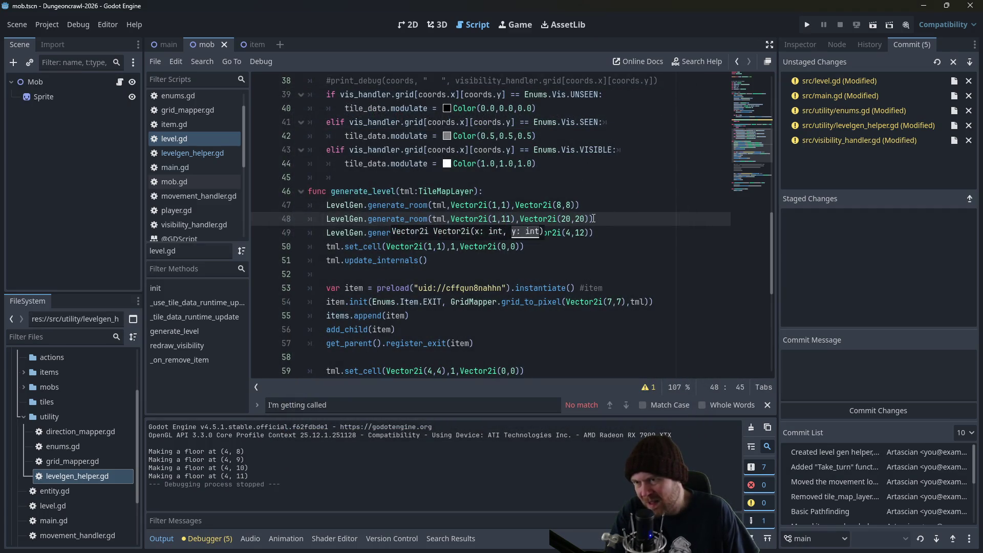
{"action": "key", "text": "ctrl+s"}
{"action": "left_click", "coordinate": [563, 219]}
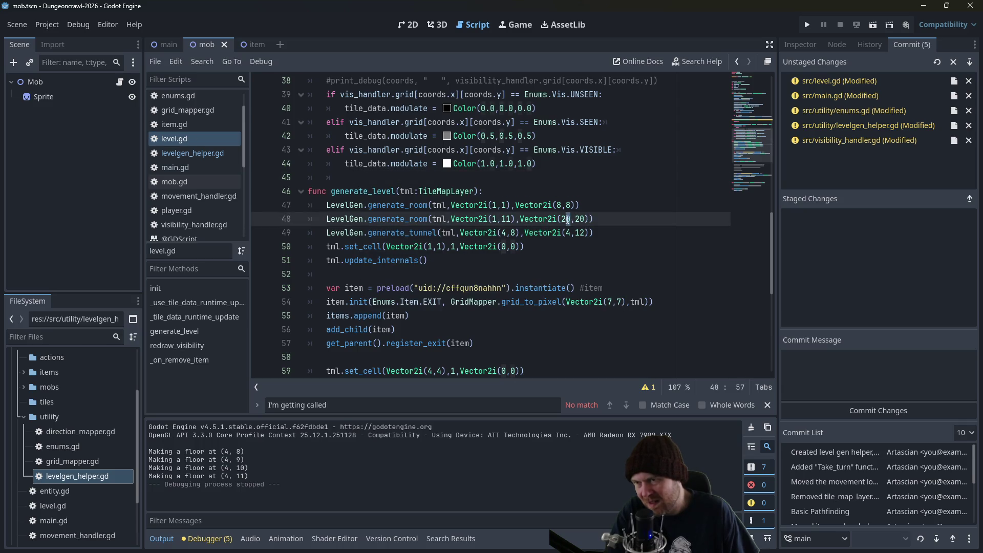
{"action": "type", "text": "178"}
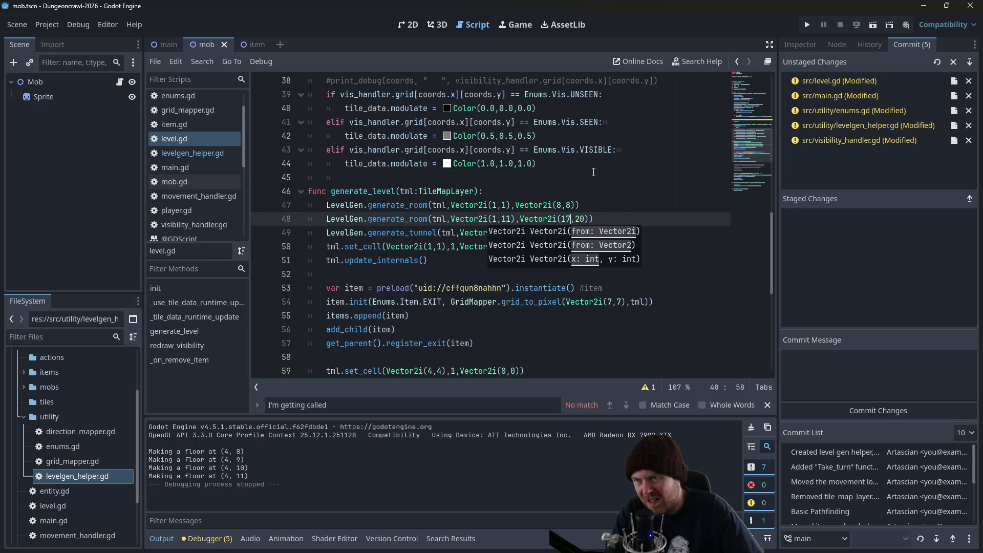
{"action": "key", "text": "BackSpace"}
{"action": "key", "text": "BackSpace"}
{"action": "type", "text": "8"}
{"action": "key", "text": "Right"}
{"action": "key", "text": "Delete"}
{"action": "key", "text": "Delete"}
{"action": "type", "text": "18"}
{"action": "key", "text": "ctrl+s"}
Test the smaller lower room in a game run, then stop and return to levelgen_helper.gd.
{"action": "left_click", "coordinate": [806, 26]}
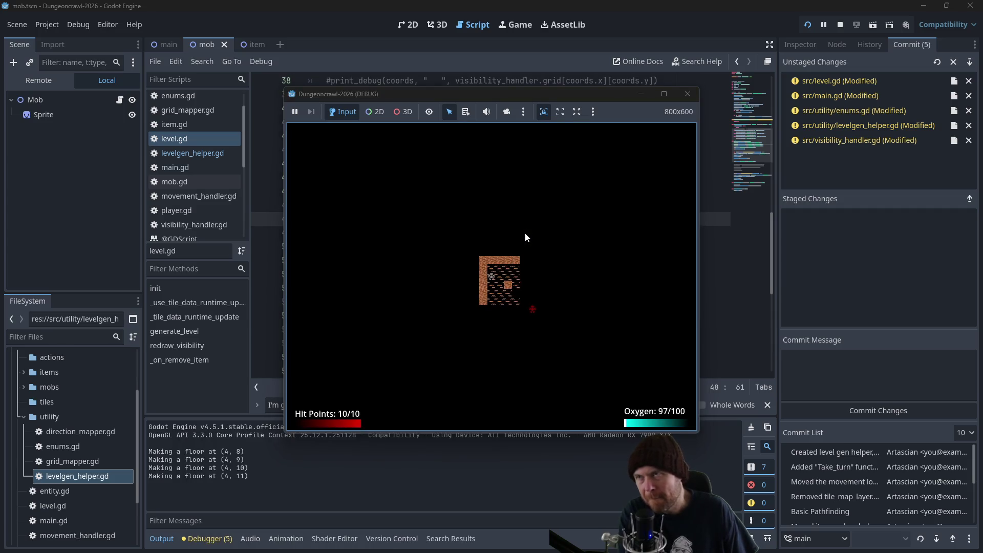
{"action": "key", "text": "Down"}
{"action": "key", "text": "Down"}
{"action": "key", "text": "Down"}
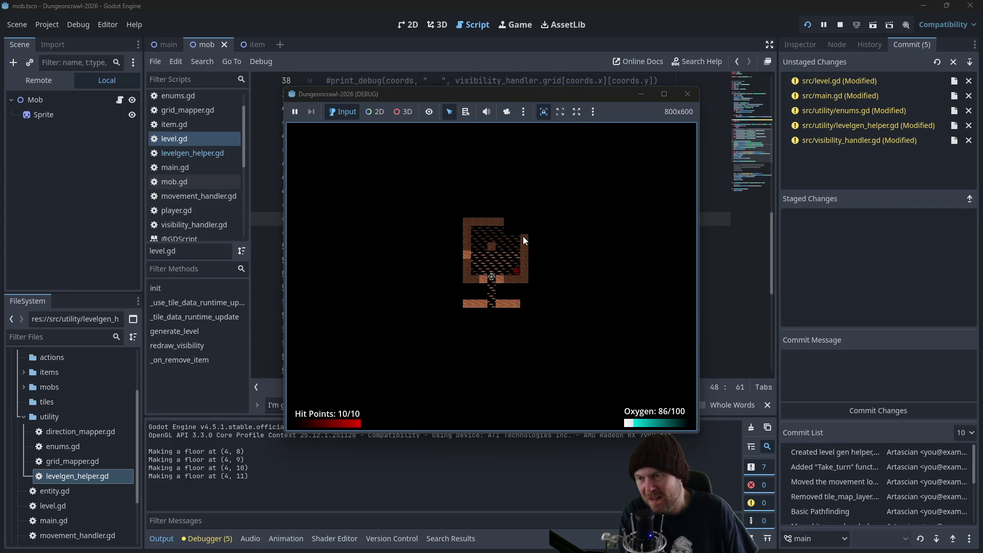
{"action": "key", "text": "Down"}
{"action": "key", "text": "Down"}
{"action": "key", "text": "Down"}
{"action": "key", "text": "Right"}
{"action": "key", "text": "Right"}
{"action": "key", "text": "Right"}
{"action": "key", "text": "Right"}
{"action": "key", "text": "Right"}
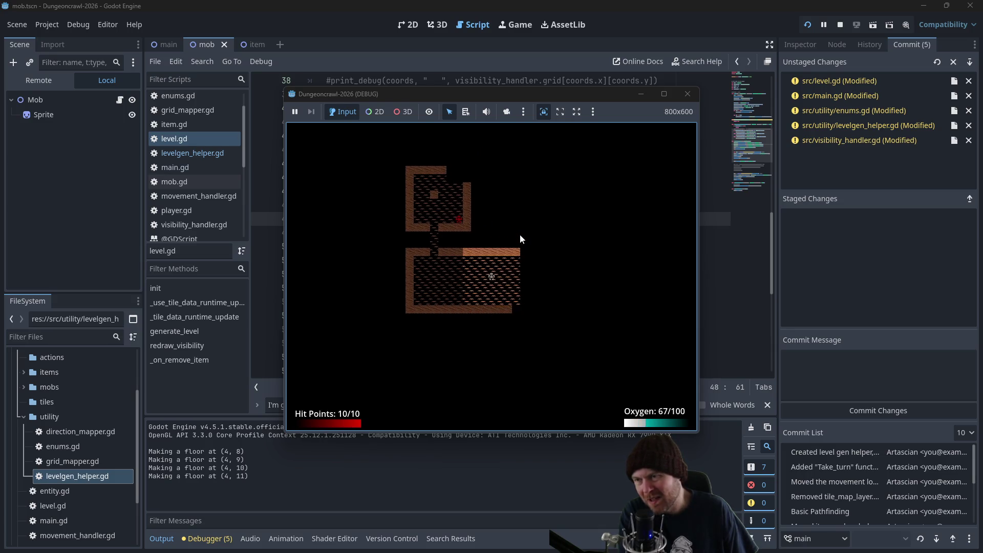
{"action": "key", "text": "Right"}
{"action": "key", "text": "Right"}
{"action": "key", "text": "Right"}
{"action": "key", "text": "Right"}
{"action": "key", "text": "Up"}
{"action": "key", "text": "Left"}
{"action": "key", "text": "Left"}
{"action": "key", "text": "Left"}
{"action": "key", "text": "Left"}
{"action": "key", "text": "Left"}
{"action": "key", "text": "Left"}
{"action": "key", "text": "Left"}
{"action": "key", "text": "Up"}
{"action": "key", "text": "Up"}
{"action": "key", "text": "Up"}
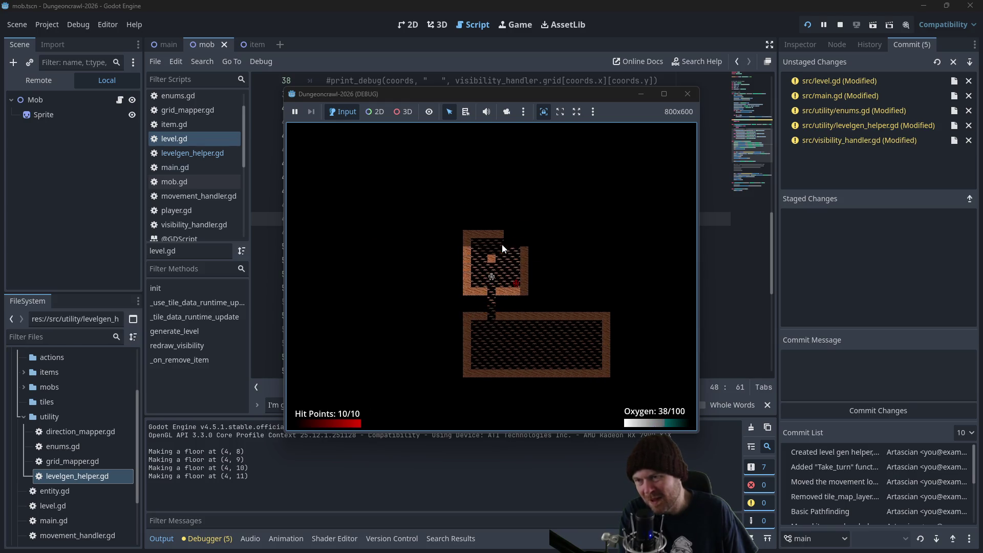
{"action": "key", "text": "Right"}
{"action": "left_click", "coordinate": [688, 93]}
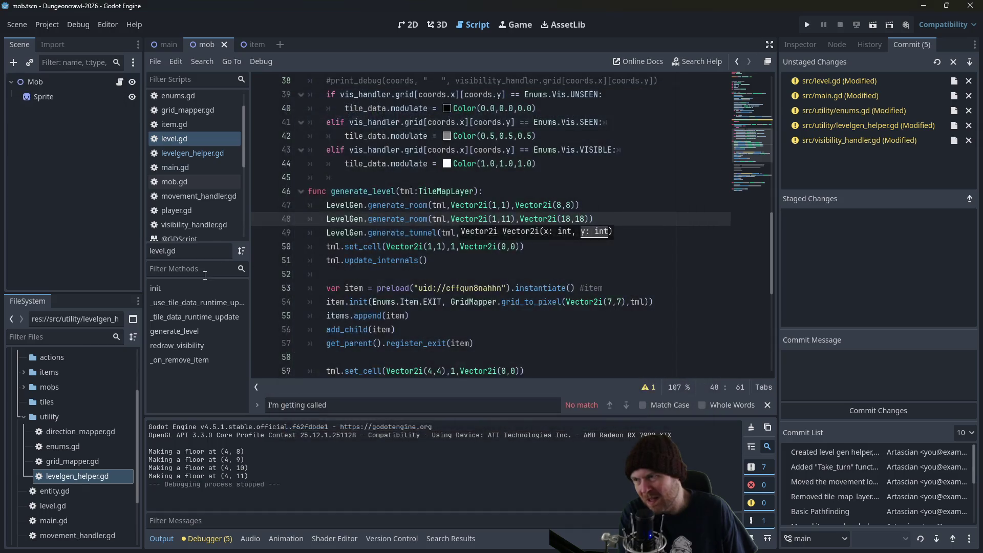
{"action": "left_click", "coordinate": [209, 150]}
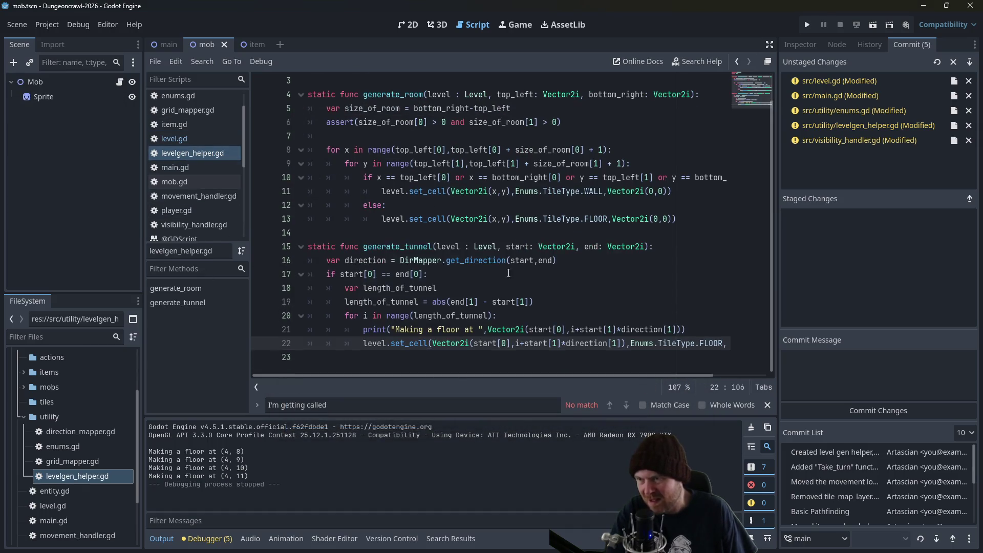
Duplicate the vertical tunnel block from lines 17–22 directly below it.
{"action": "left_click_drag", "start_coordinate": [325, 275], "coordinate": [731, 347]}
{"action": "left_click_drag", "start_coordinate": [594, 376], "coordinate": [538, 375]}
{"action": "left_click", "coordinate": [361, 357]}
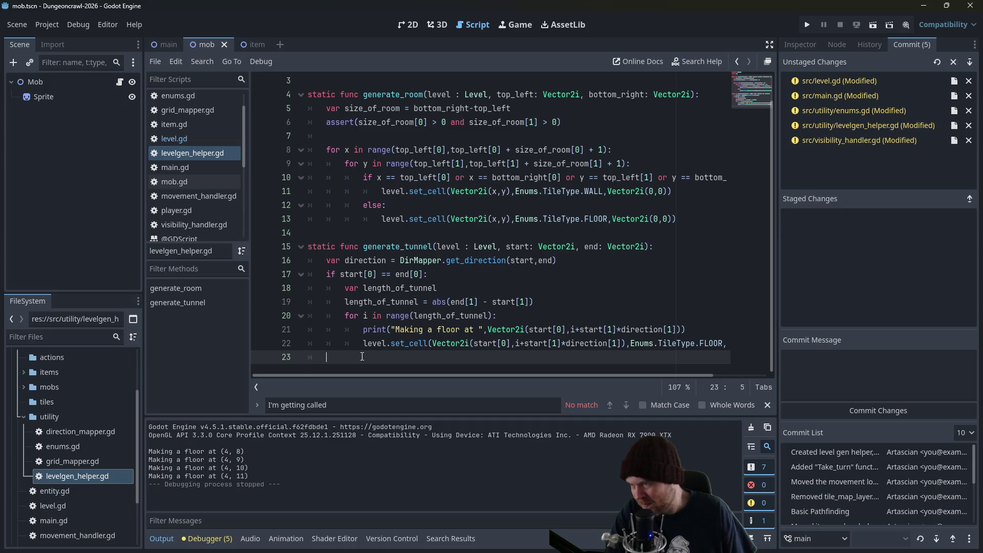
{"action": "type", "text": "if start[0] == end[0]: \t\tvar length_of_tunnel \t\tlength_of_tunnel = abs(end[1] - start[1]) \t\tfor i in range(length_of_tunnel): \t\t\tprint(\"Making a floor at \",Vector2i(start[0],i+start[1]*direction[1])) \t\t\tlevel.set_cell(Vector2i(start[0],i+start[1]*direction[1]),Enums.TileType.FLOOR,Vector2i(0,0))"}
{"action": "left_click_drag", "start_coordinate": [327, 375], "coordinate": [285, 370]}
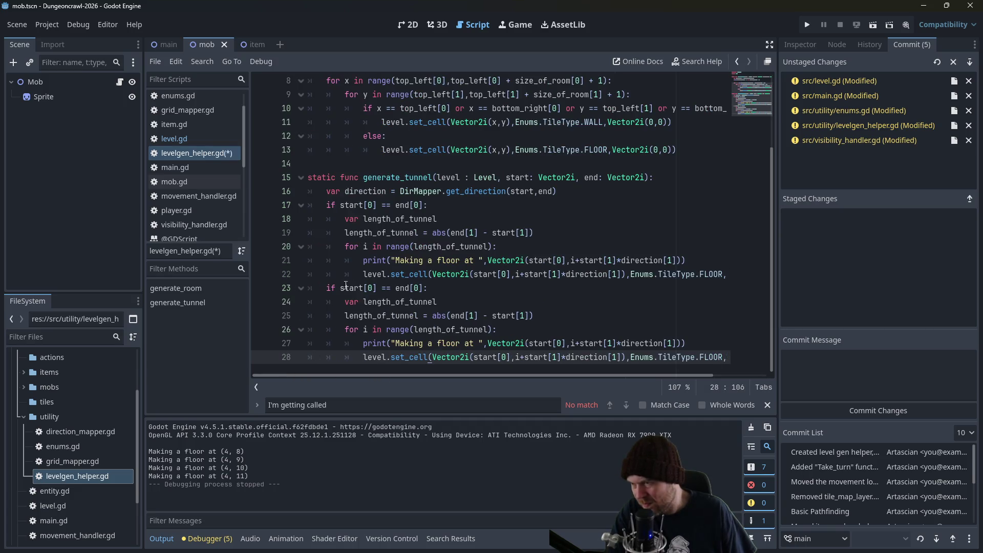
Switch the copied condition and range on lines 23 and 25 to x-axis indices, then save.
{"action": "double_click", "coordinate": [370, 288]}
{"action": "type", "text": "1"}
{"action": "double_click", "coordinate": [416, 288]}
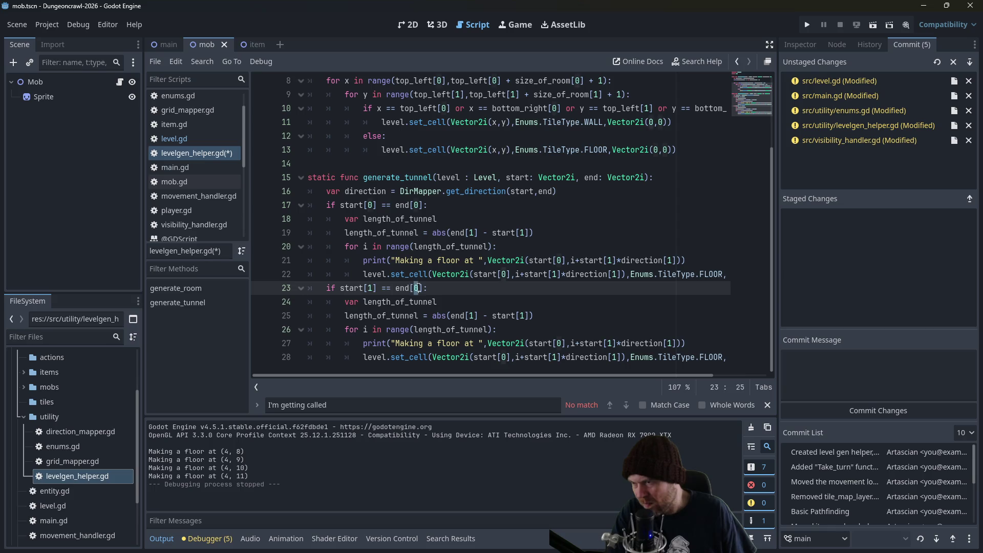
{"action": "double_click", "coordinate": [473, 316]}
{"action": "type", "text": "0"}
{"action": "double_click", "coordinate": [527, 315]}
{"action": "type", "text": "0"}
{"action": "left_click", "coordinate": [520, 328]}
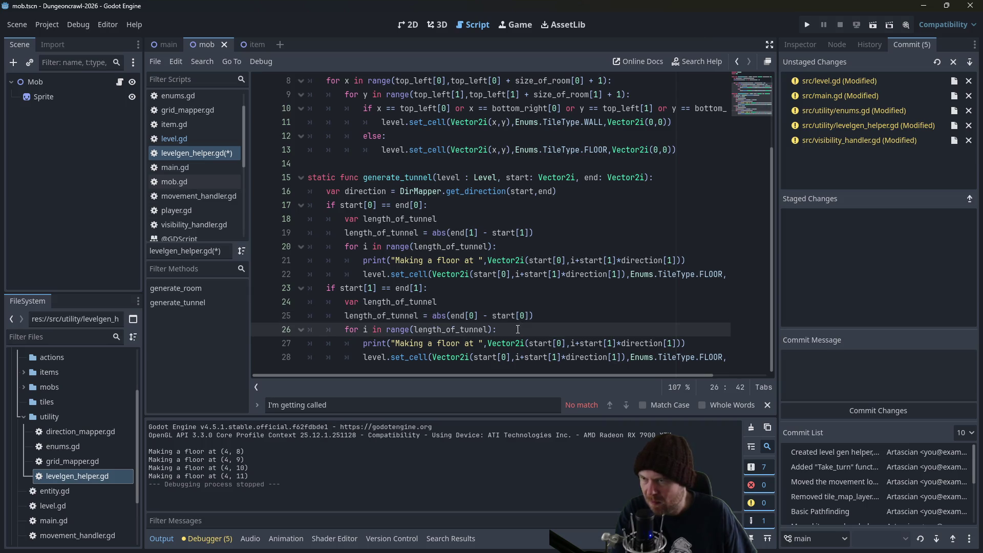
{"action": "key", "text": "ctrl+s"}
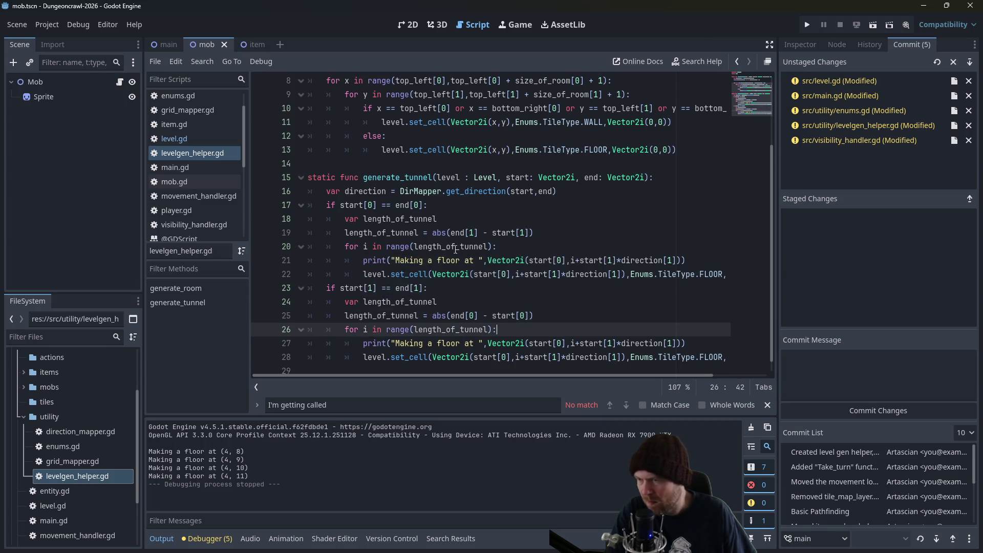
Try swapping line 27's coordinate indices, then undo those edits and save.
{"action": "double_click", "coordinate": [557, 342]}
{"action": "type", "text": "1"}
{"action": "double_click", "coordinate": [611, 342]}
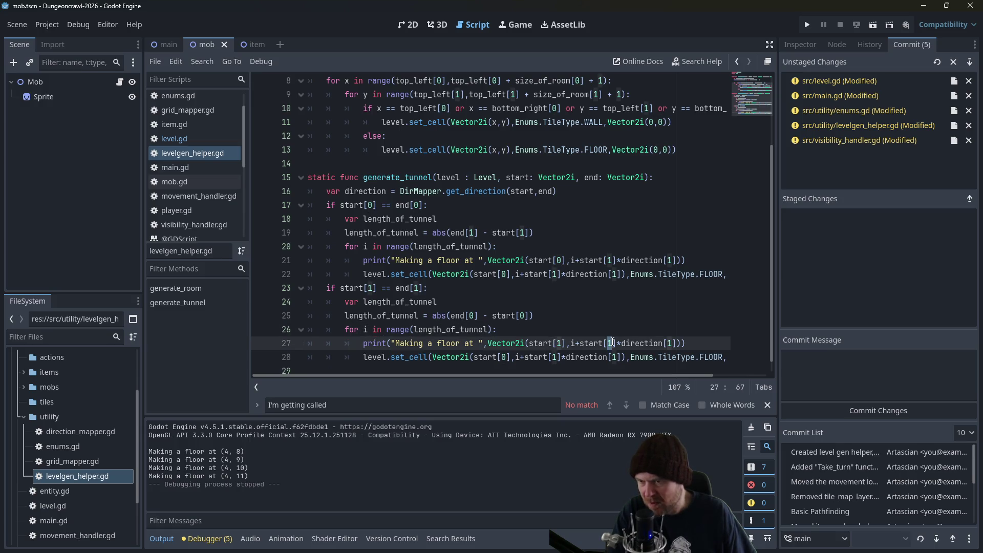
{"action": "type", "text": "0"}
{"action": "double_click", "coordinate": [669, 343]}
{"action": "type", "text": "0"}
{"action": "left_click", "coordinate": [506, 357]}
{"action": "double_click", "coordinate": [504, 358]}
{"action": "key", "text": "ctrl+z"}
{"action": "key", "text": "ctrl+z"}
{"action": "key", "text": "ctrl+z"}
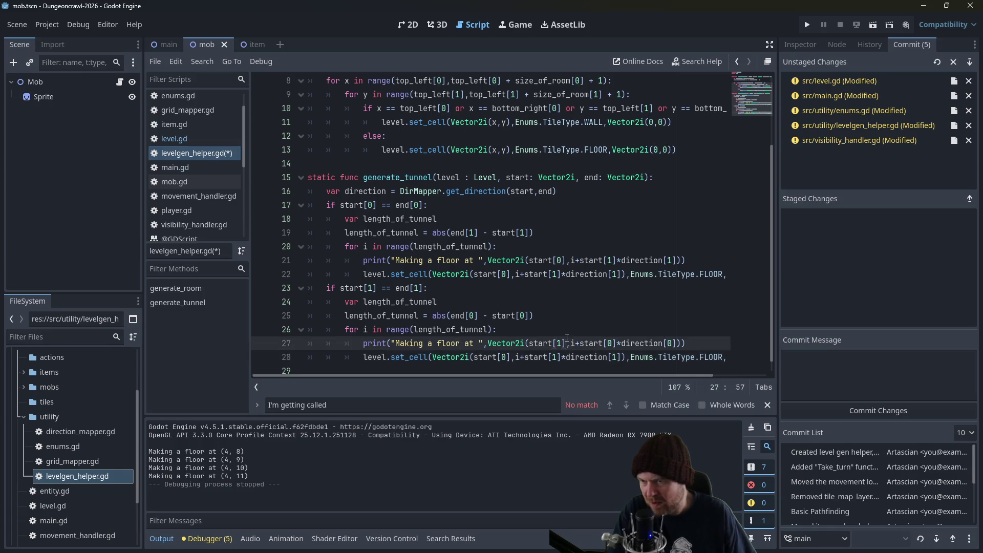
{"action": "key", "text": "ctrl+s"}
Rewrite line 28's coordinate so x steps along start[0]+i*direction[0].
{"action": "left_click", "coordinate": [499, 296]}
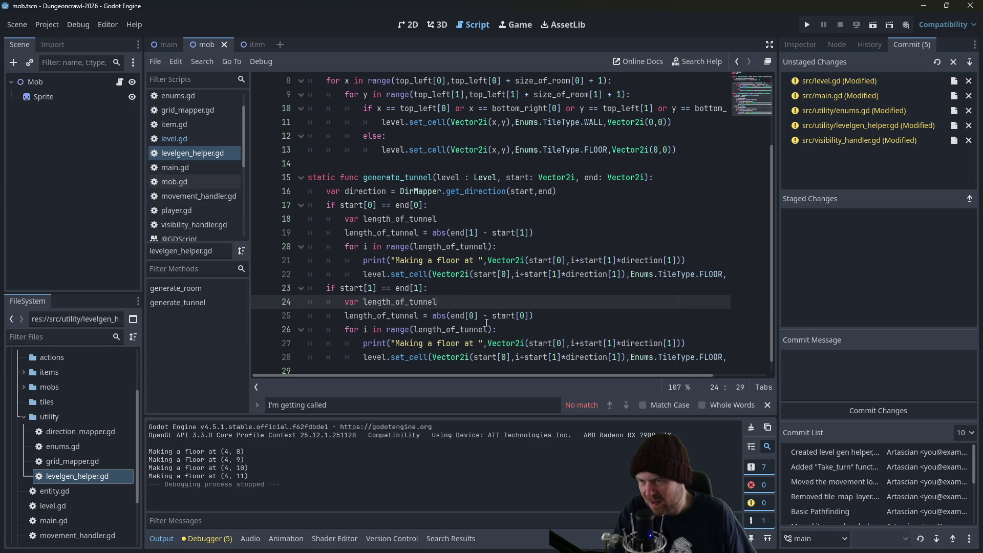
{"action": "left_click", "coordinate": [520, 357]}
{"action": "key", "text": "Up"}
{"action": "left_click", "coordinate": [521, 357]}
{"action": "key", "text": "BackSpace"}
{"action": "key", "text": "Delete"}
{"action": "key", "text": "Left"}
{"action": "type", "text": "+i"}
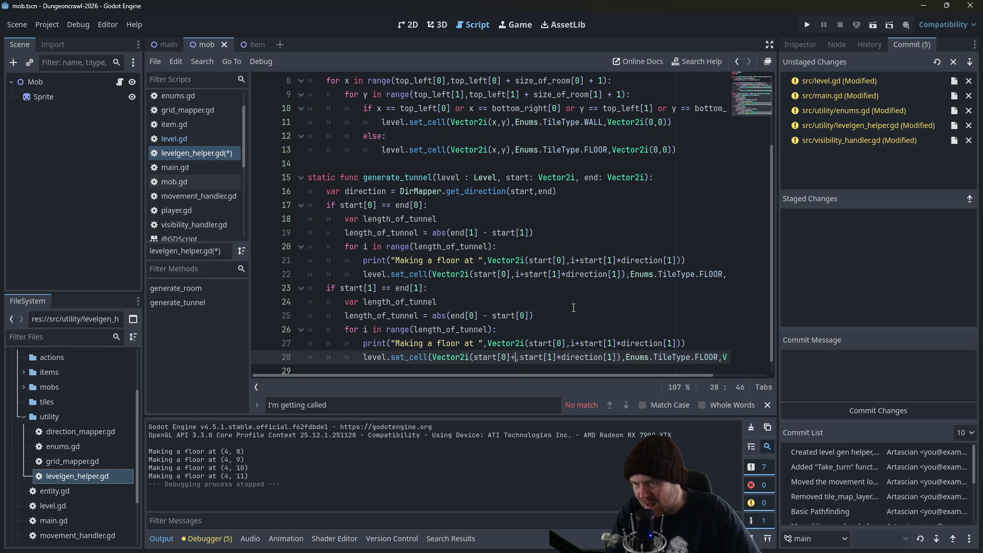
{"action": "type", "text": "*direction"}
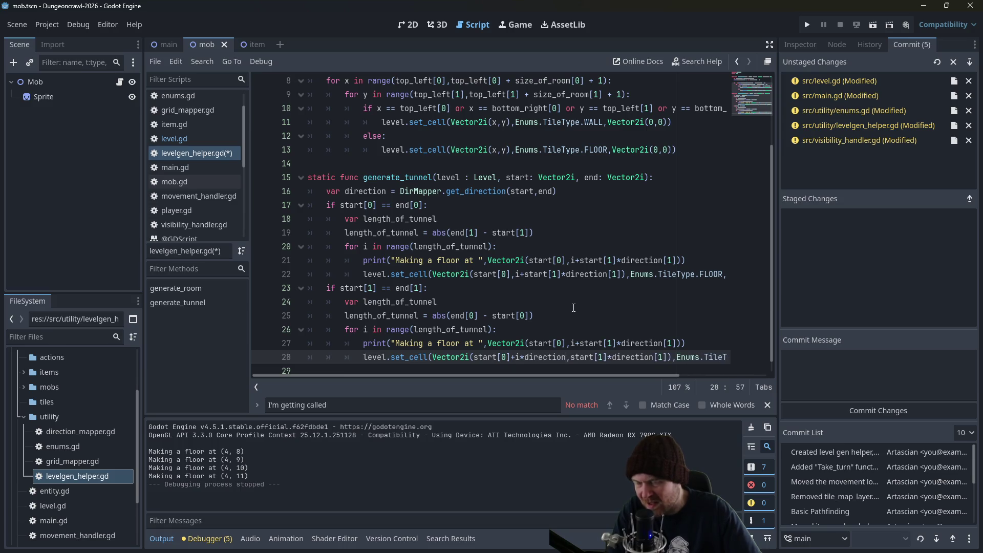
{"action": "type", "text": "["}
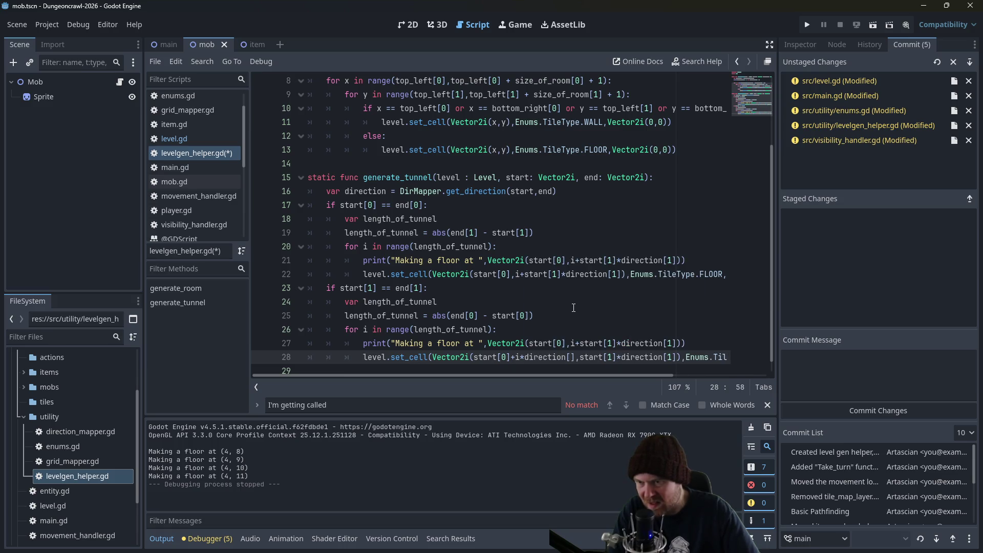
{"action": "type", "text": "0"}
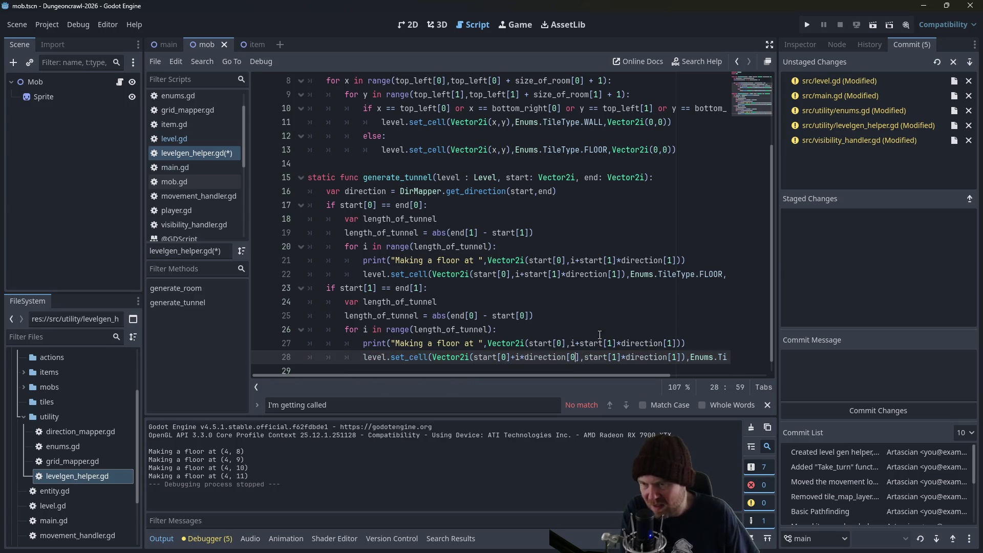
{"action": "mouse_move", "coordinate": [623, 357]}
{"action": "left_mouse_down"}
{"action": "mouse_move", "coordinate": [681, 357]}
{"action": "mouse_move", "coordinate": [433, 356]}
{"action": "left_mouse_up"}
{"action": "key", "text": "BackSpace"}
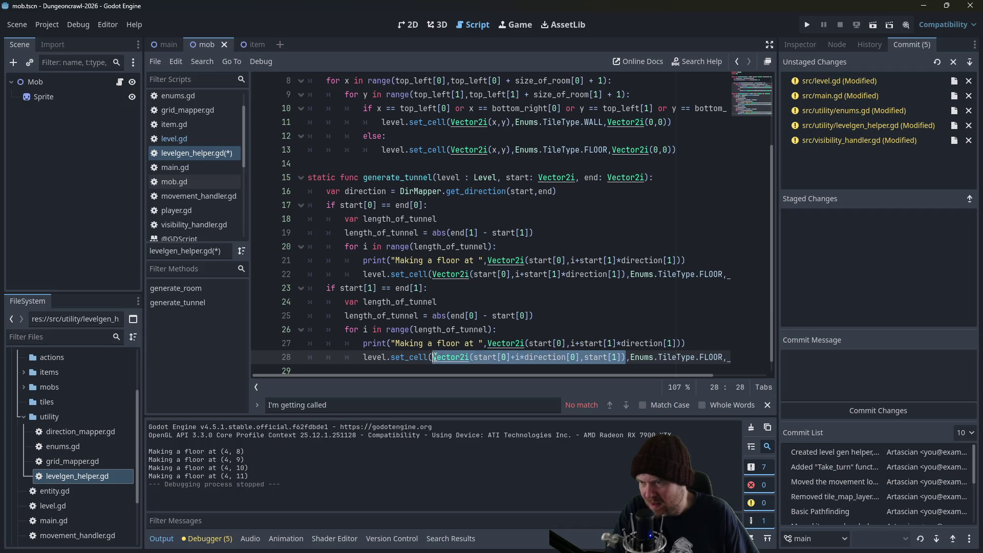
Copy the corrected coordinate expression over line 27's and save levelgen_helper.gd.
{"action": "key", "text": "ctrl+c"}
{"action": "left_click_drag", "start_coordinate": [488, 343], "coordinate": [681, 343]}
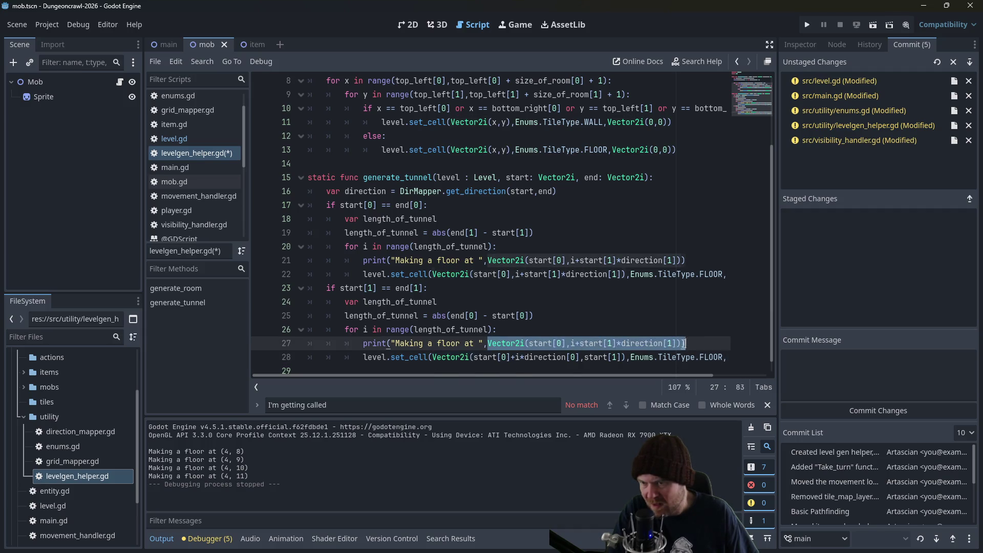
{"action": "key", "text": "ctrl+v"}
{"action": "key", "text": "ctrl+s"}
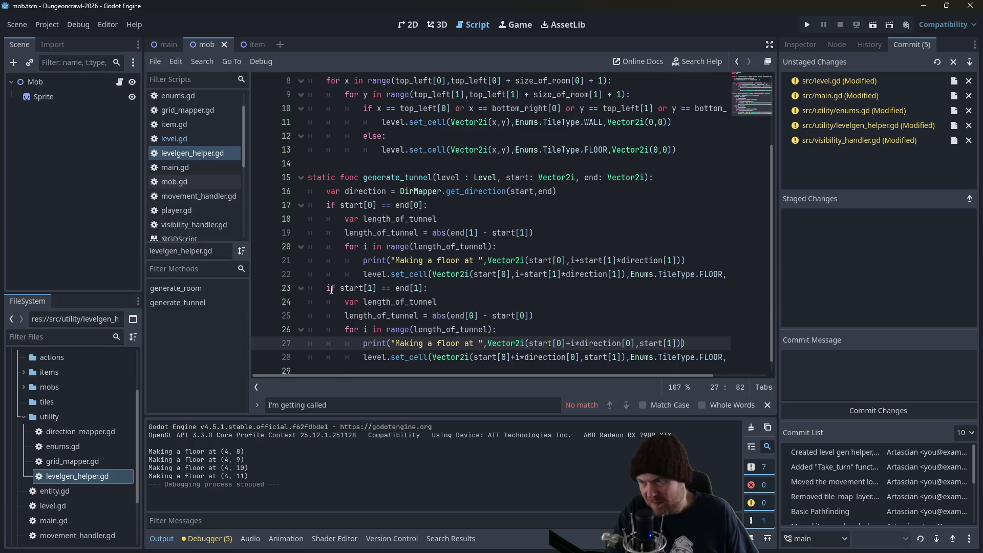
Change the duplicated branch's if to elif and return to level.gd.
{"action": "left_click", "coordinate": [331, 290]}
{"action": "type", "text": "el"}
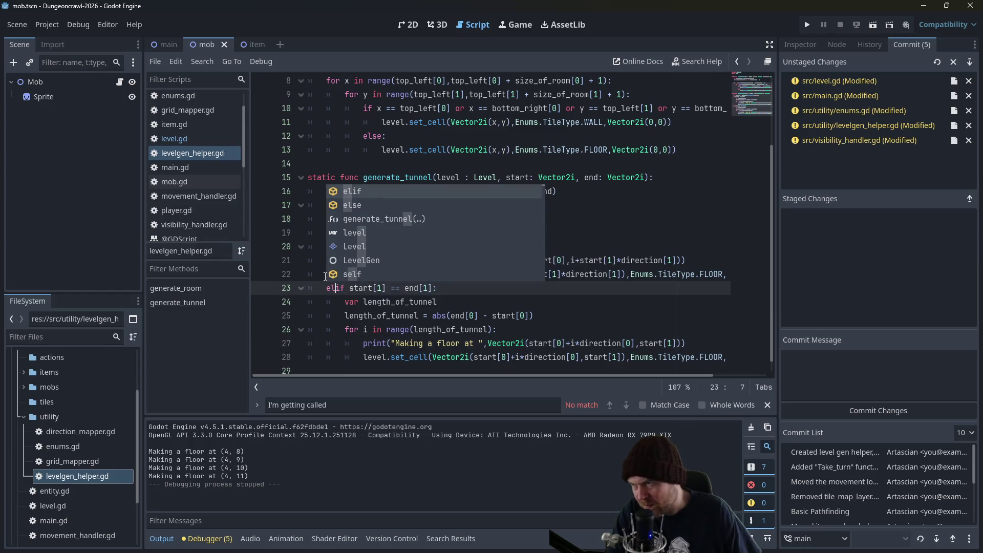
{"action": "key", "text": "Escape"}
{"action": "left_click", "coordinate": [204, 138]}
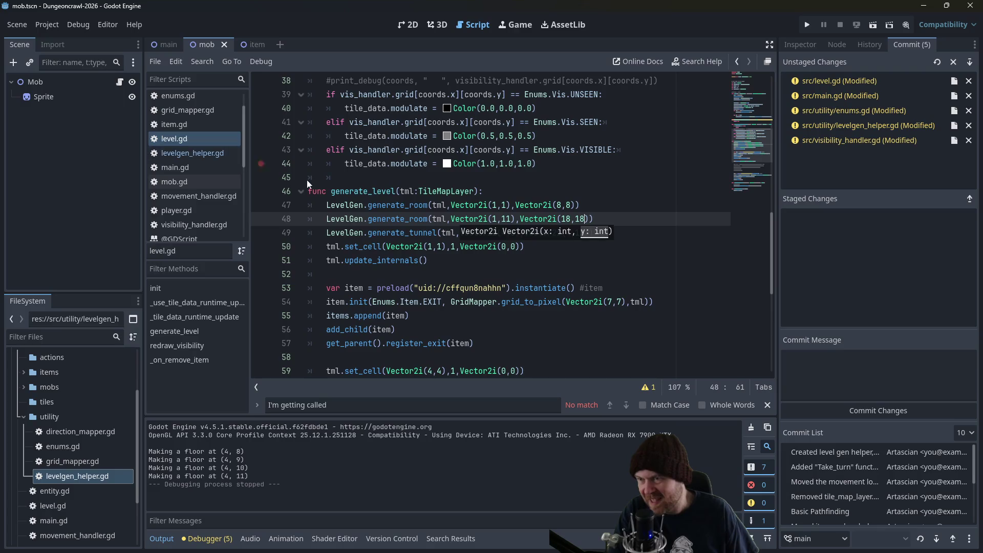
Close line 48's call and start LevelGen.generate_room(tml, Vector2i(12,1), Vector2i( on line 49.
{"action": "left_click", "coordinate": [601, 219]}
{"action": "type", "text": ")"}
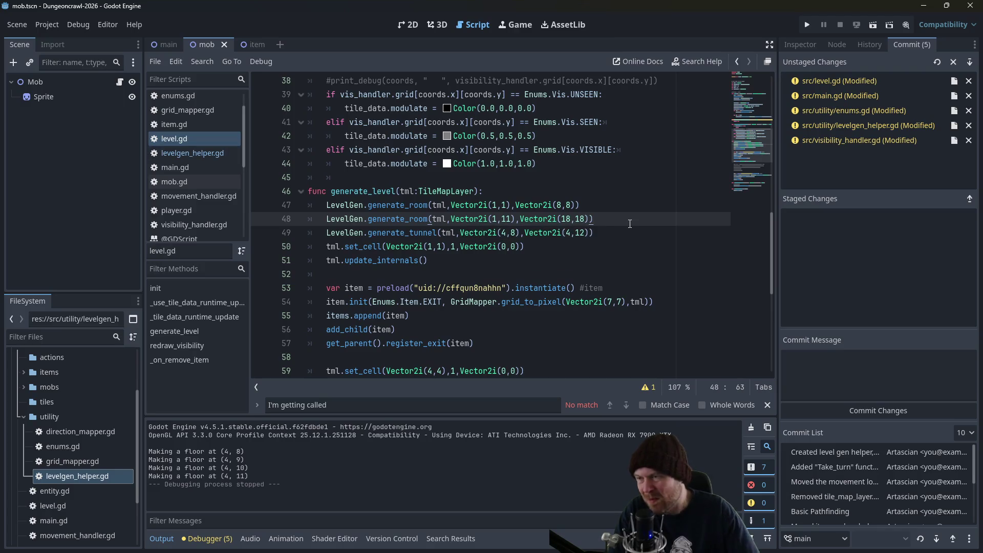
{"action": "key", "text": "Return"}
{"action": "type", "text": "LevelGen.g"}
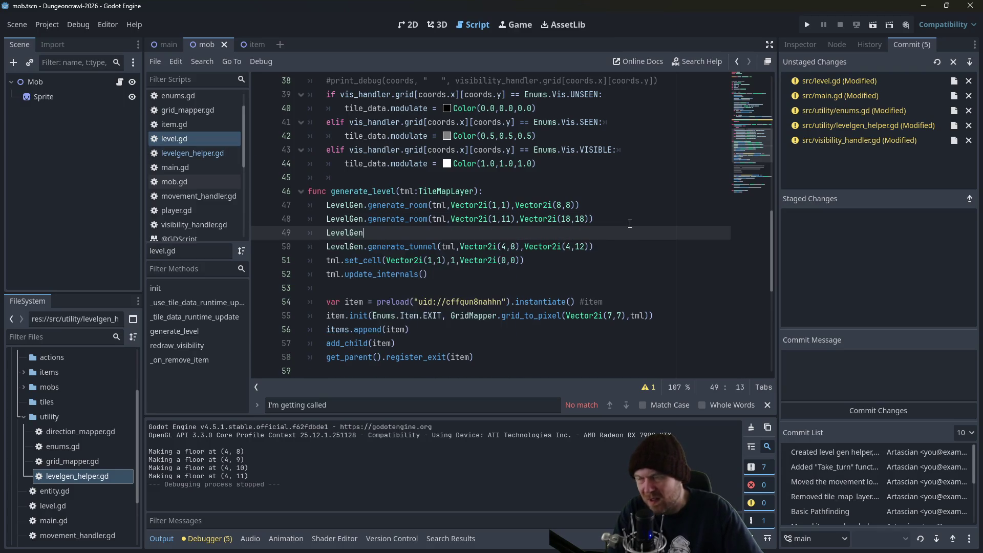
{"action": "type", "text": "enerate_room"}
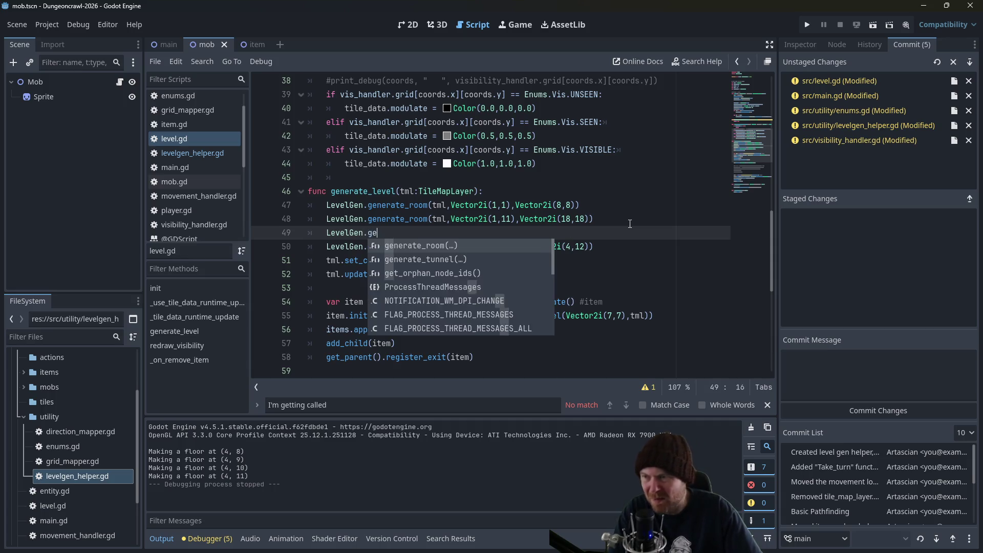
{"action": "key", "text": "Return"}
{"action": "type", "text": "tml)"}
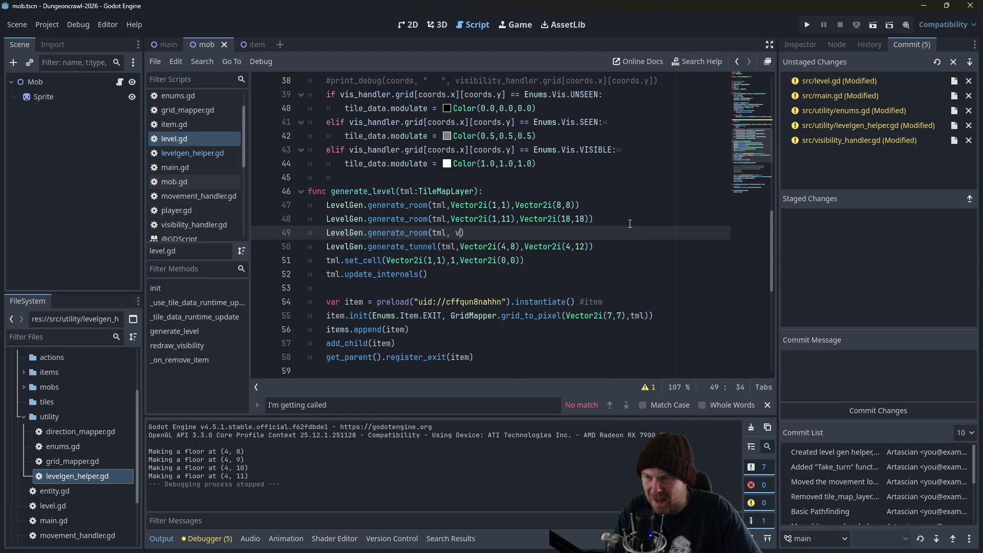
{"action": "key", "text": "BackSpace"}
{"action": "key", "text": "BackSpace"}
{"action": "type", "text": "i"}
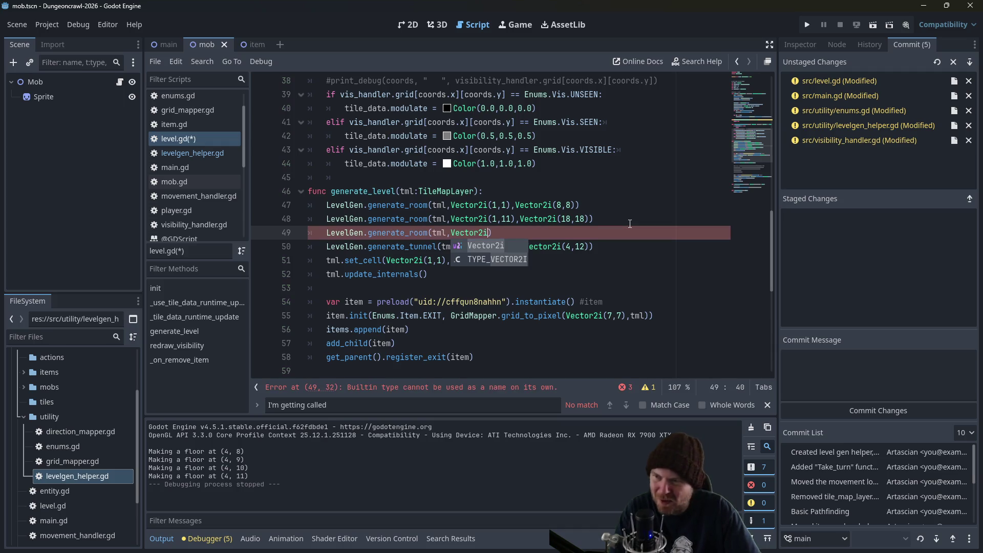
{"action": "type", "text": "(12,"}
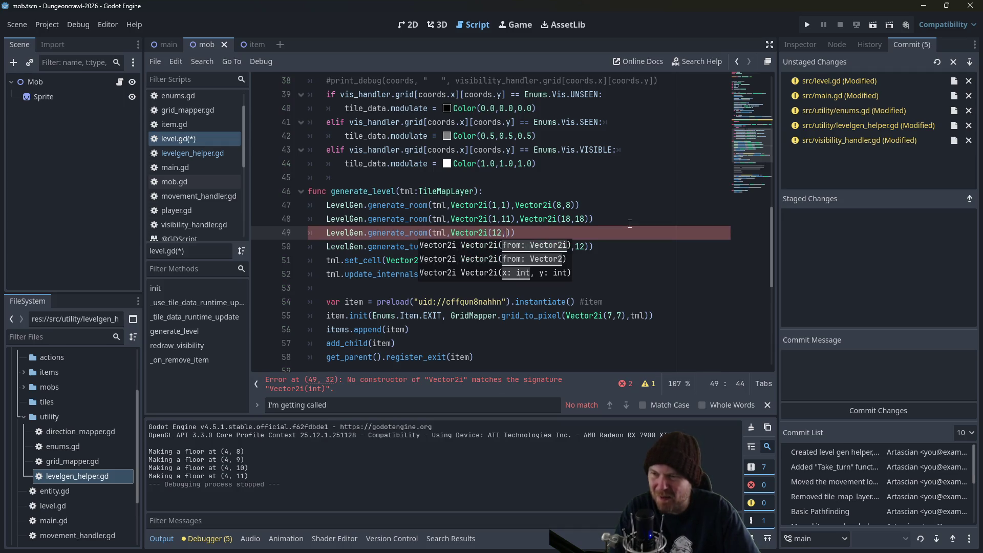
{"action": "type", "text": "1)"}
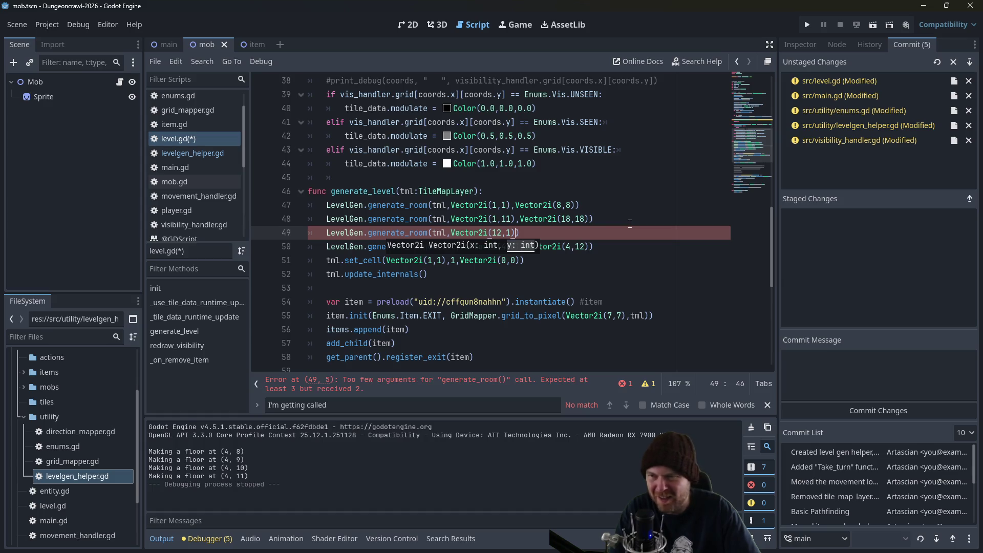
{"action": "type", "text": "Vecto"}
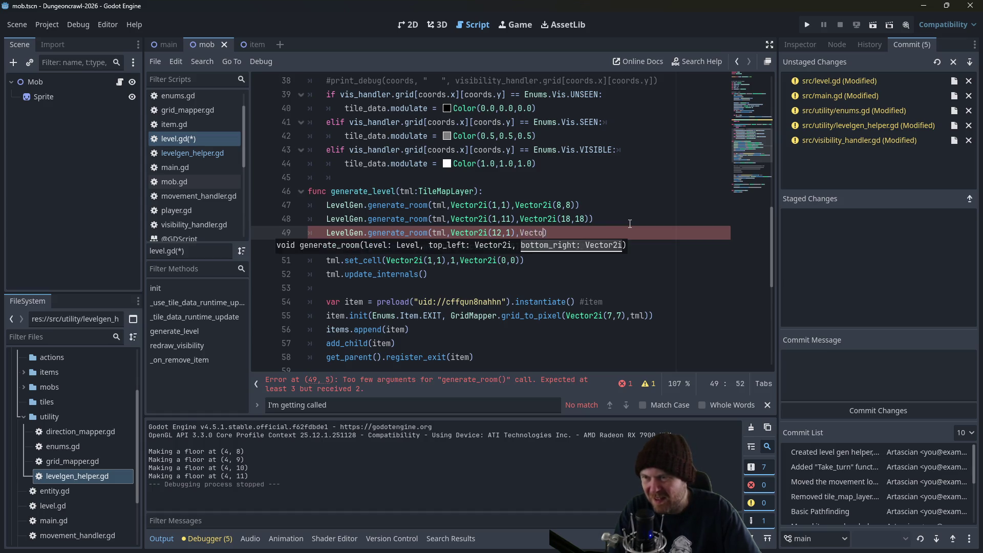
{"action": "type", "text": "(16,8"}
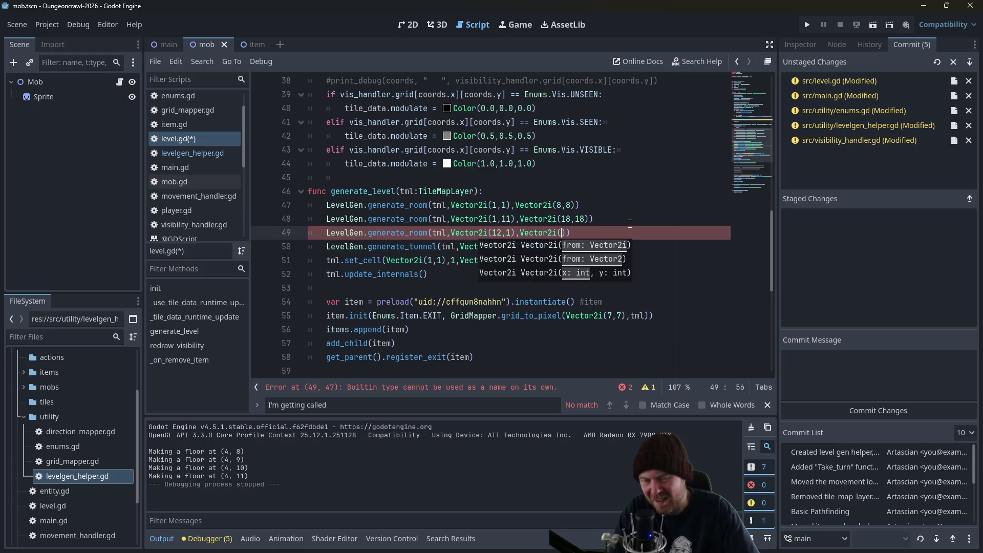
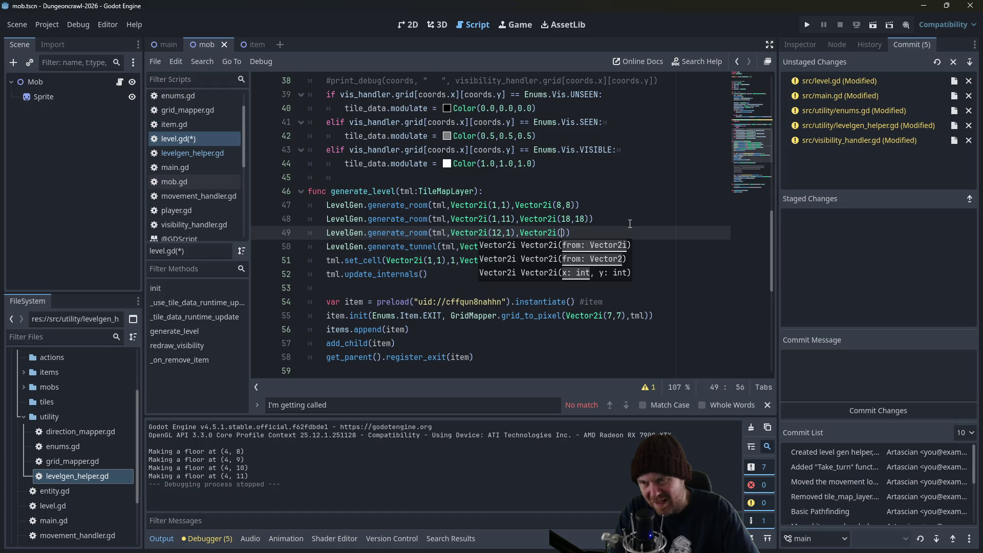
Make the third room Vector2i(16,8) on line 49 and save level.gd.
{"action": "type", "text": "16,8"}
{"action": "key", "text": "ctrl+s"}
{"action": "left_click", "coordinate": [636, 216]}
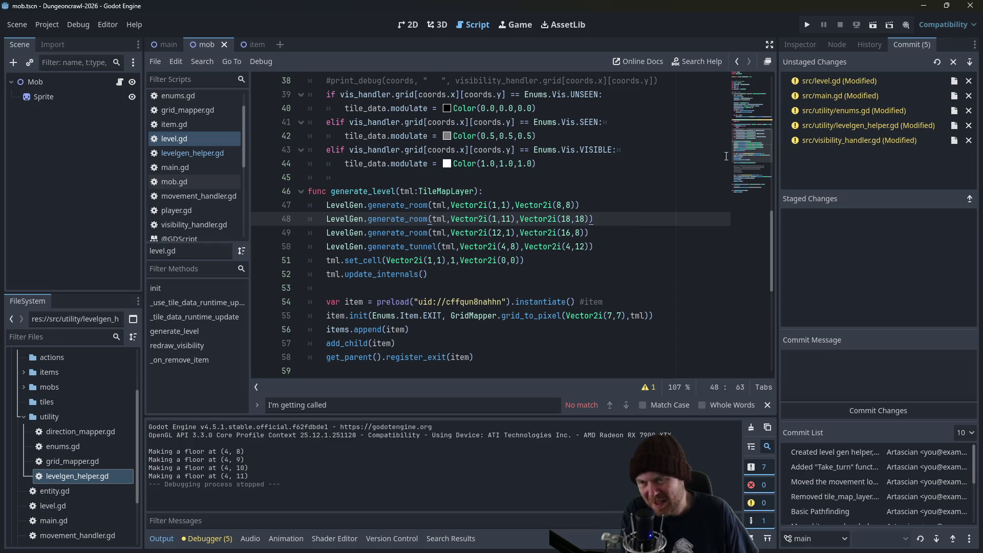
Play-test the dungeon, walking through the rooms and corridor, then stop the game.
{"action": "left_click", "coordinate": [805, 25]}
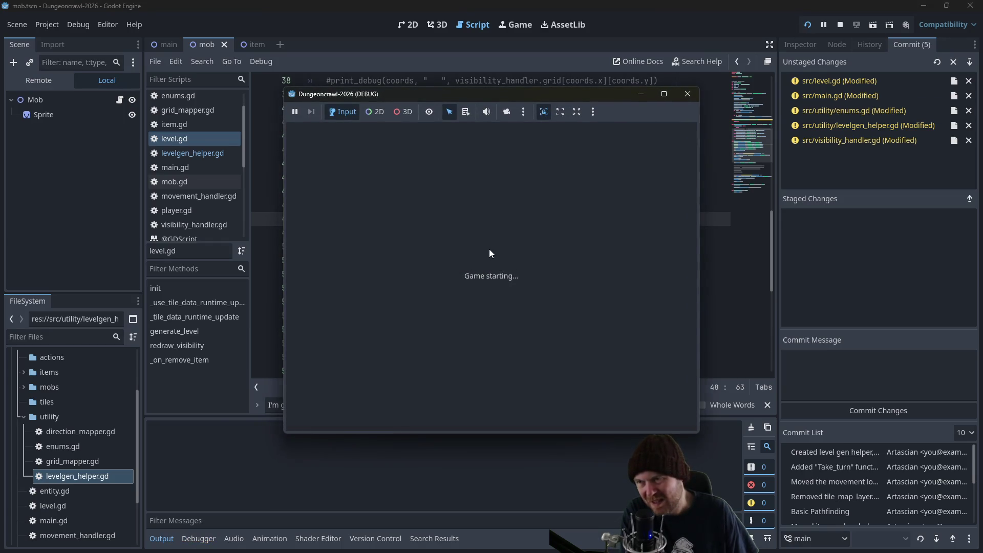
{"action": "key", "text": "Down"}
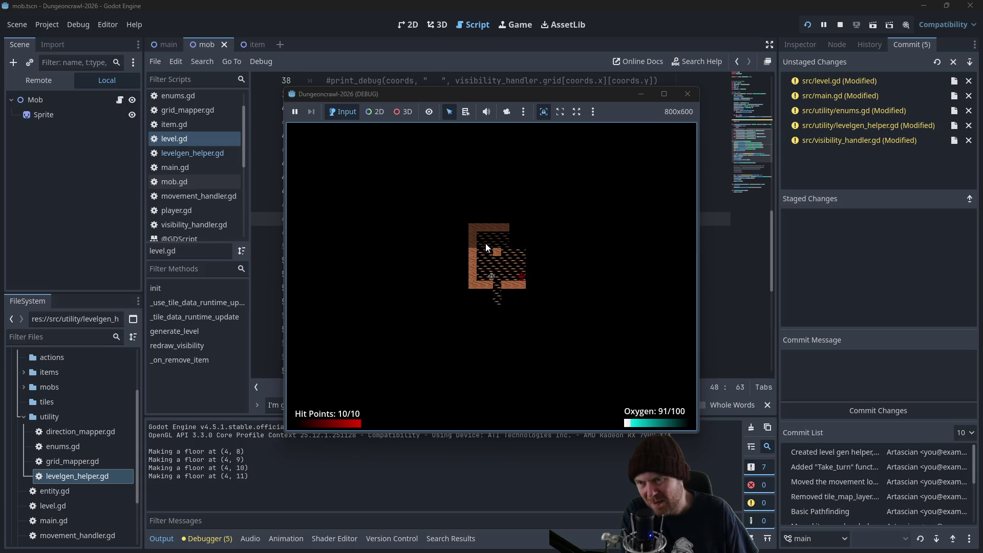
{"action": "key", "text": "Down"}
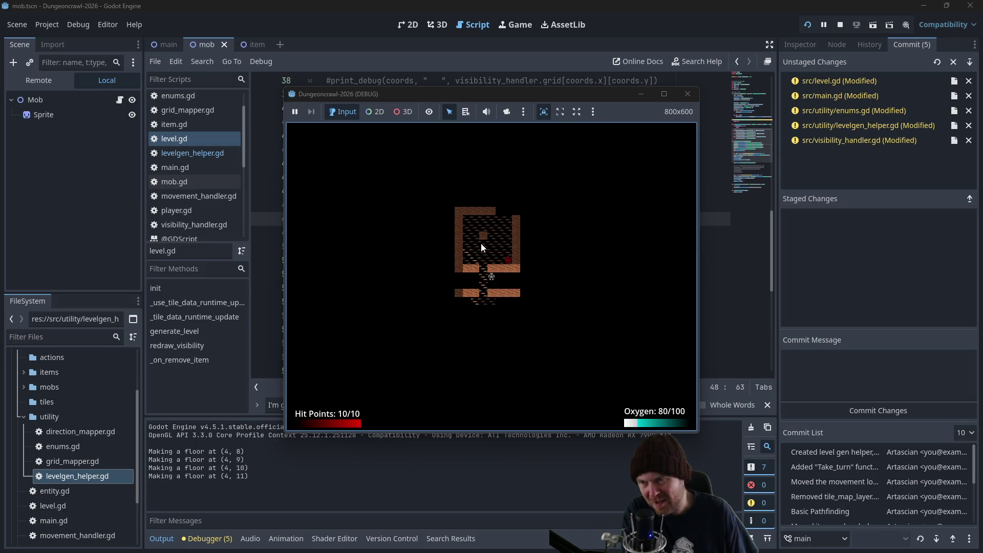
{"action": "key", "text": "Right"}
{"action": "key", "text": "Right"}
{"action": "key", "text": "Right"}
{"action": "key", "text": "Up"}
{"action": "key", "text": "Up"}
{"action": "key", "text": "Up"}
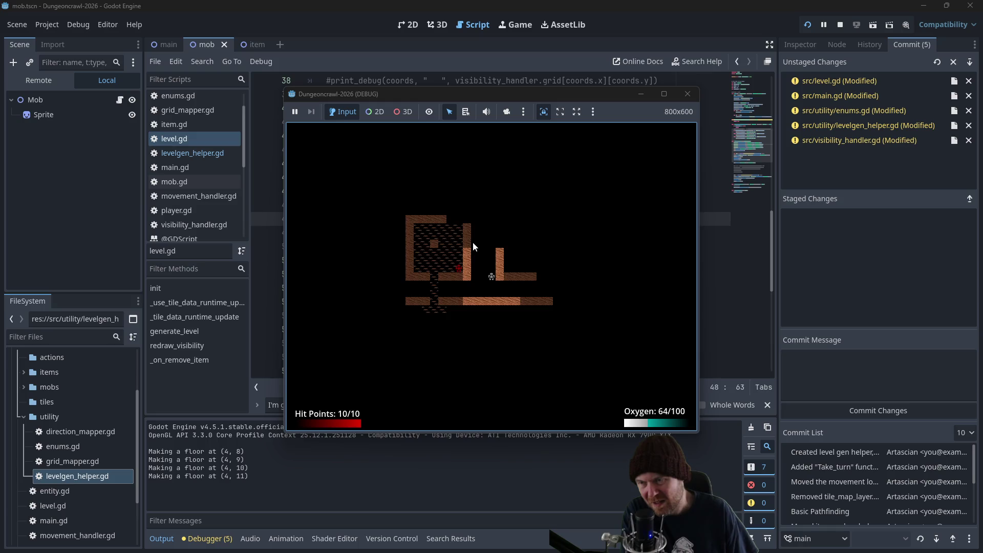
{"action": "key", "text": "Right"}
{"action": "key", "text": "Right"}
{"action": "key", "text": "Right"}
{"action": "key", "text": "Right"}
{"action": "key", "text": "Right"}
{"action": "key", "text": "Right"}
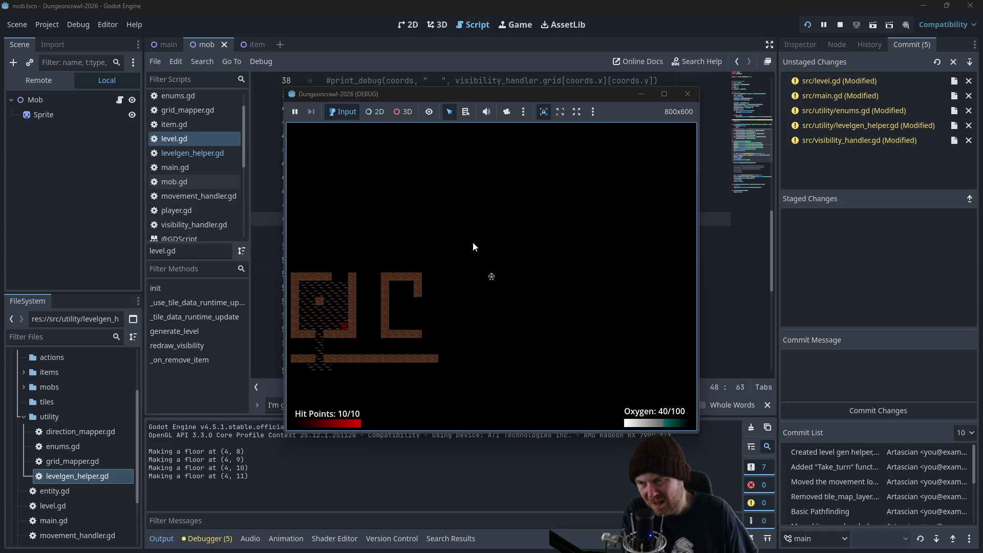
{"action": "key", "text": "Left"}
{"action": "key", "text": "Left"}
{"action": "key", "text": "Left"}
{"action": "key", "text": "Down"}
{"action": "key", "text": "Down"}
{"action": "key", "text": "Down"}
{"action": "key", "text": "Down"}
{"action": "key", "text": "Down"}
{"action": "key", "text": "Down"}
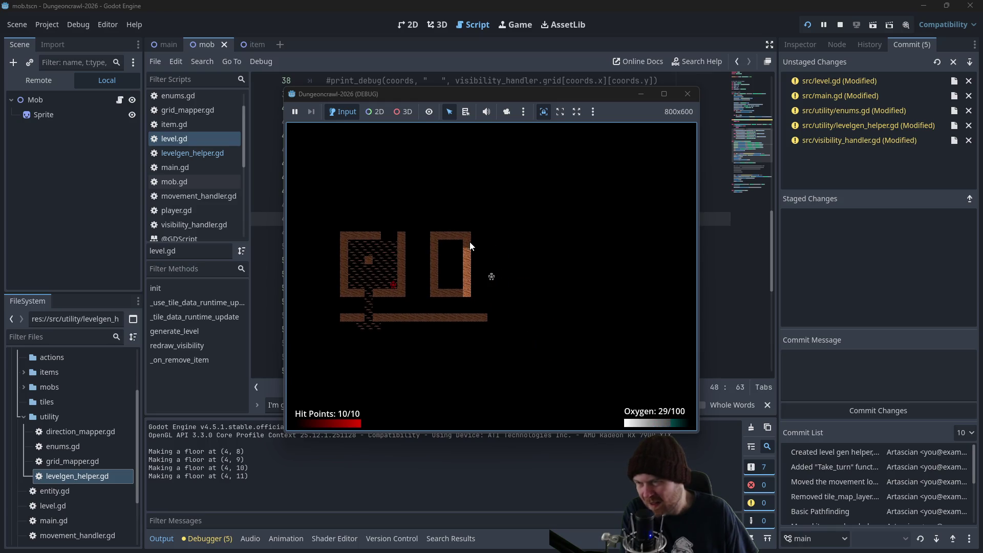
{"action": "key", "text": "Left"}
{"action": "key", "text": "Left"}
{"action": "key", "text": "Left"}
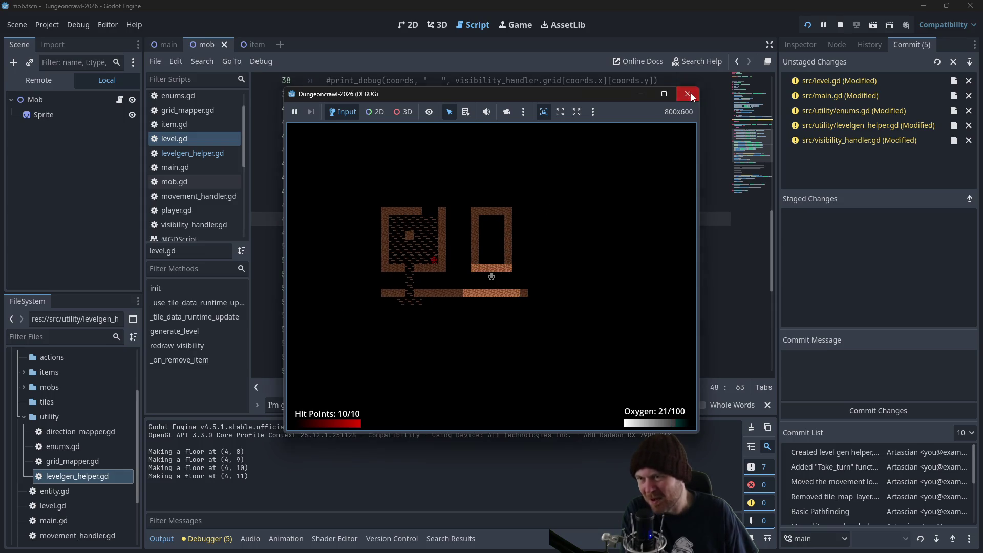
{"action": "left_click", "coordinate": [687, 94]}
{"action": "left_click", "coordinate": [597, 209]}
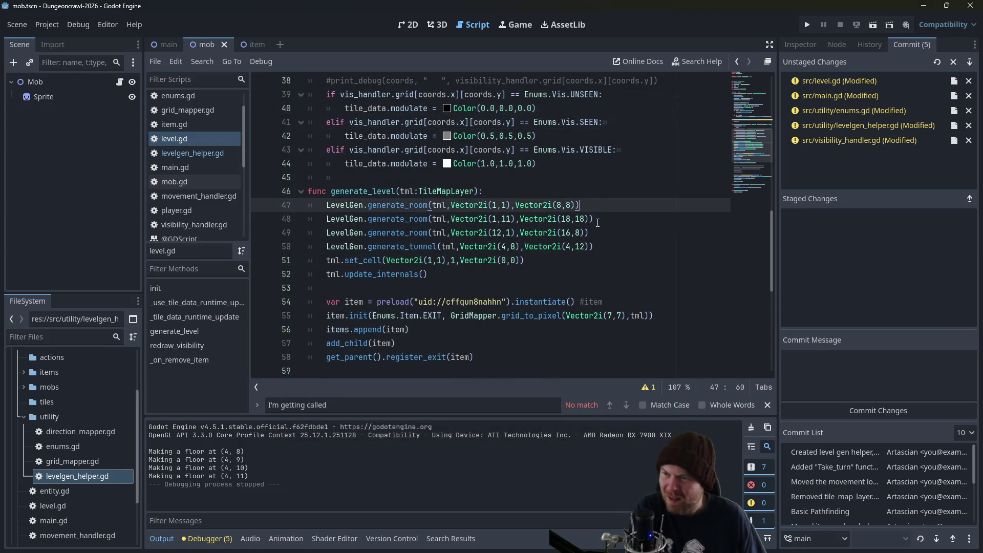
Add LevelGen.generate_tunnel(tml, Vector2i(8,4), Vector2i(12,4)) after line 50 and save.
{"action": "left_click", "coordinate": [607, 230]}
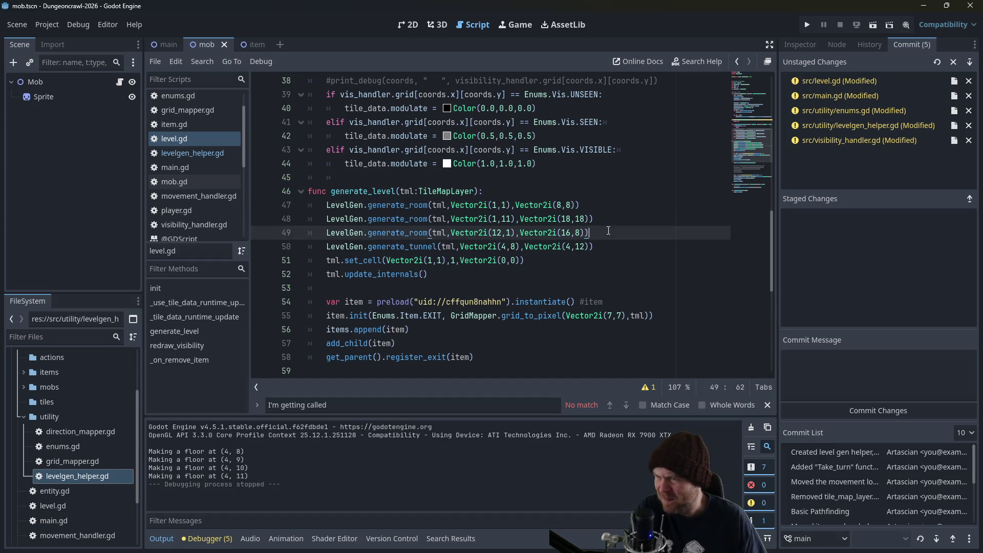
{"action": "left_click", "coordinate": [618, 252]}
{"action": "key", "text": "Return"}
{"action": "type", "text": "LevelGen.generate_tunne"}
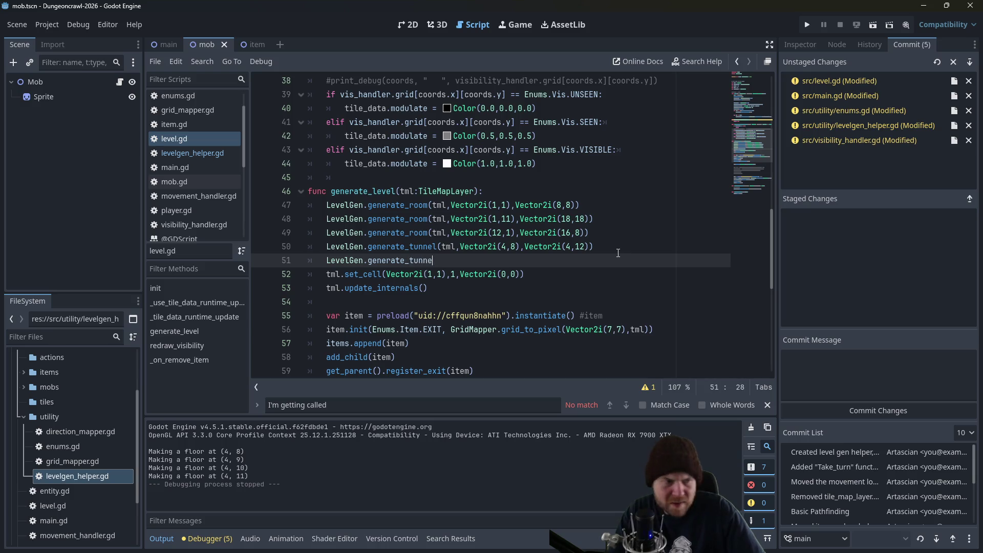
{"action": "type", "text": "l(tml,Vector2i"}
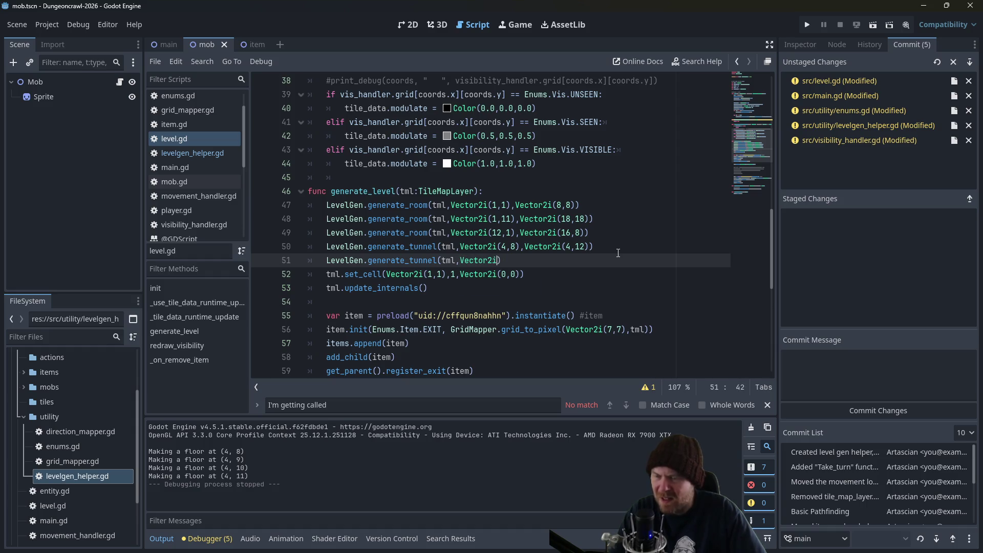
{"action": "type", "text": "("}
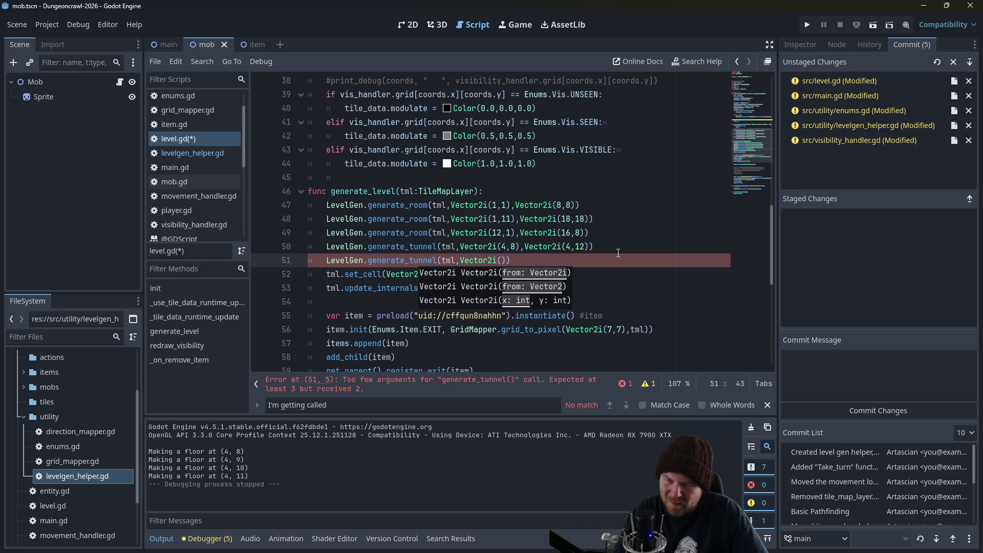
{"action": "type", "text": ",4)"}
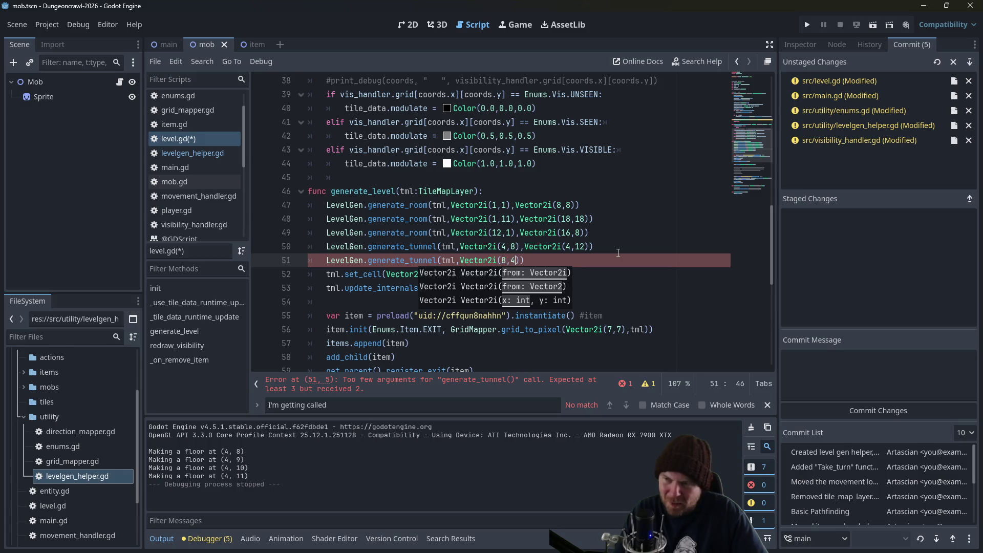
{"action": "type", "text": ",Vect"}
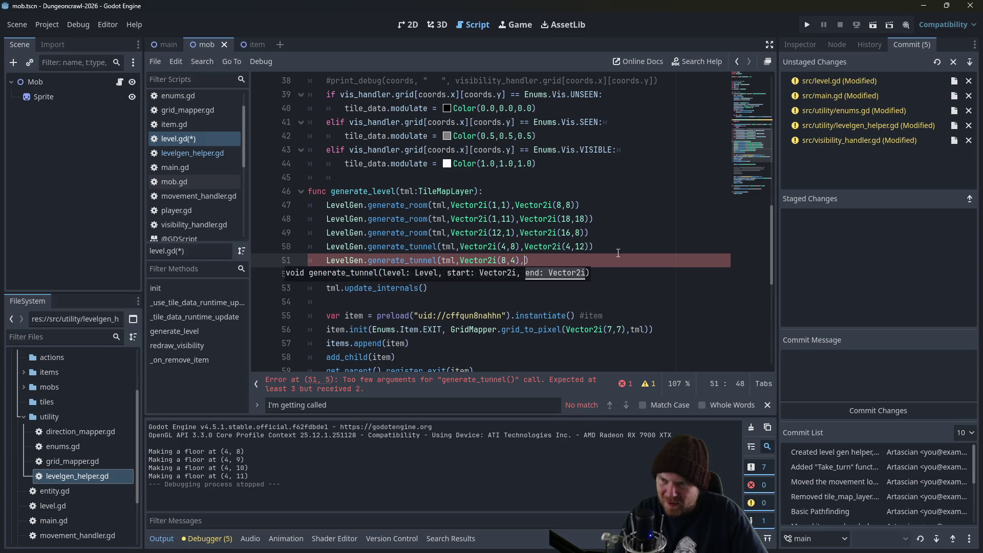
{"action": "type", "text": "or2i(12,4"}
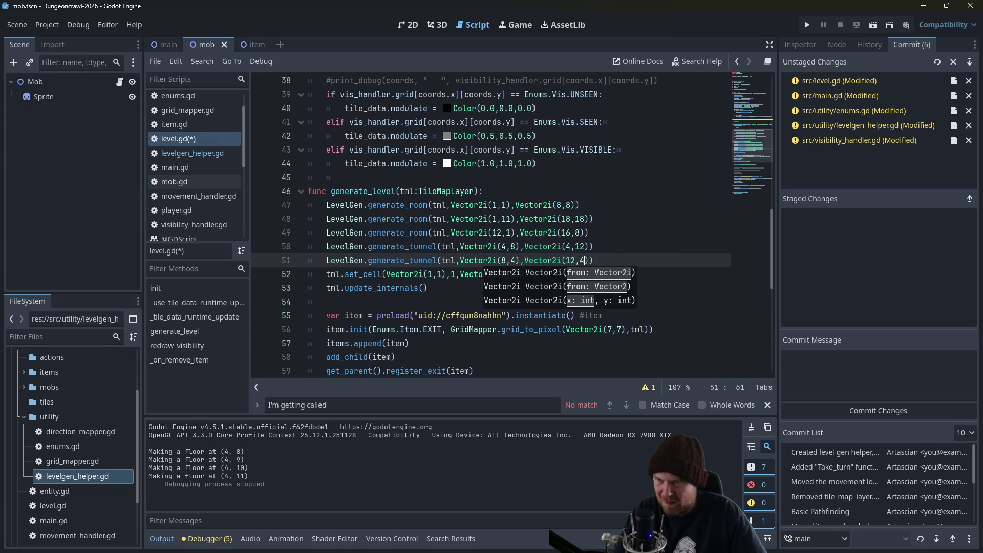
{"action": "key", "text": "ctrl+s"}
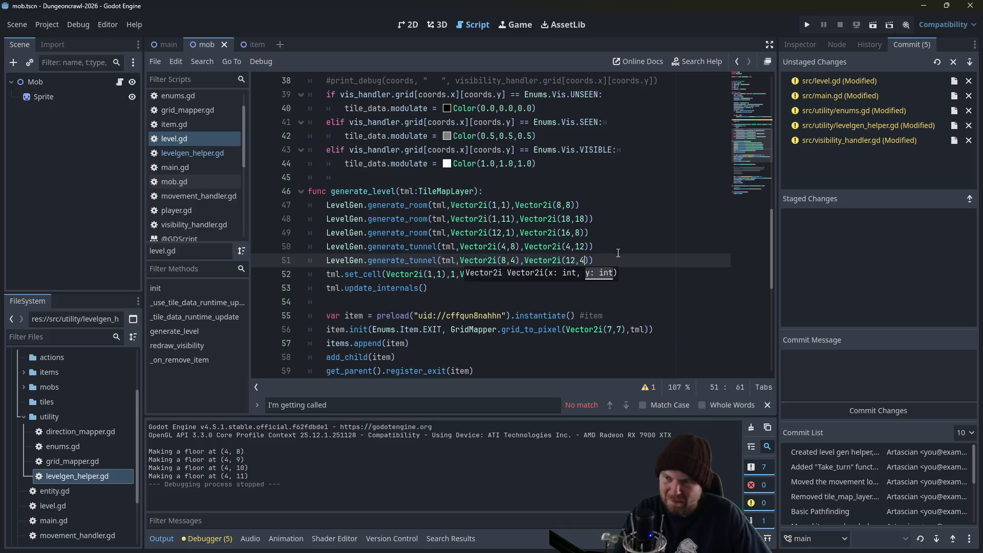
Play-test to check whether the (8,4)–(12,4) tunnel reaches the next room.
{"action": "left_click", "coordinate": [807, 25]}
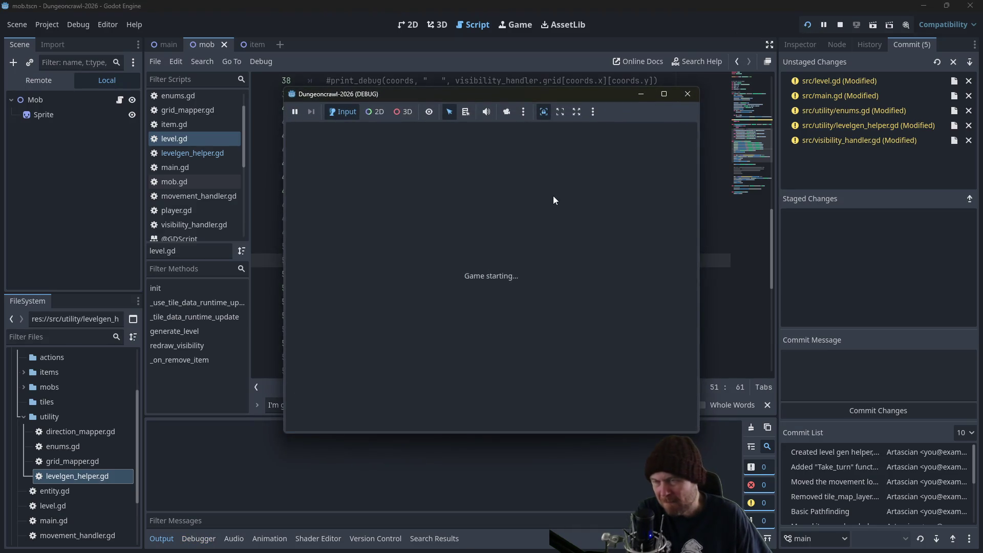
{"action": "key", "text": "Left"}
{"action": "key", "text": "Left"}
{"action": "key", "text": "Left"}
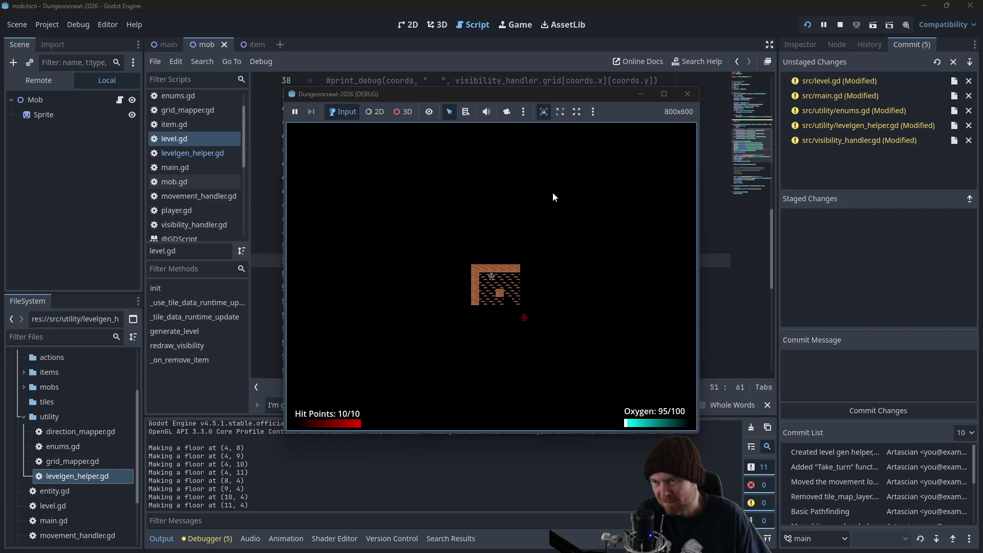
{"action": "key", "text": "Right"}
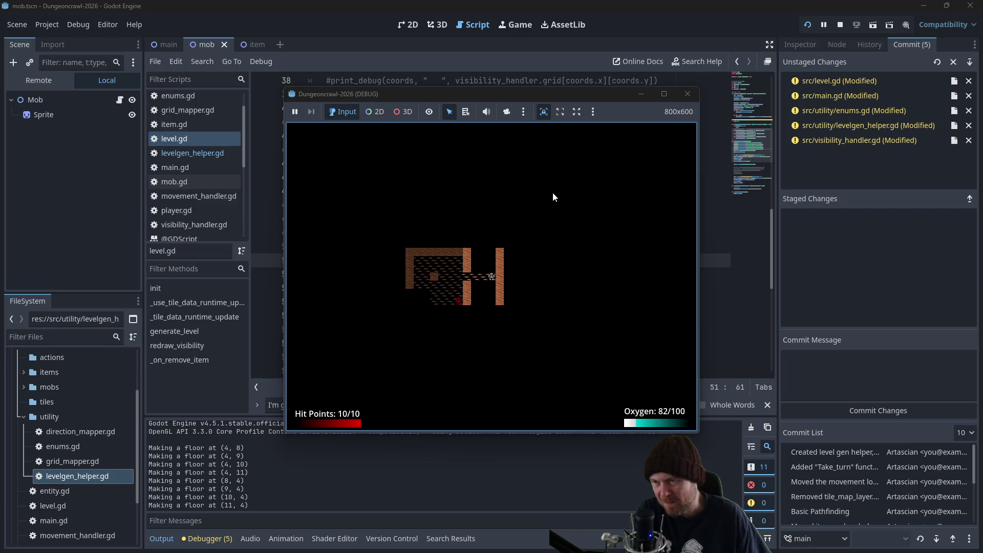
{"action": "left_click", "coordinate": [683, 101]}
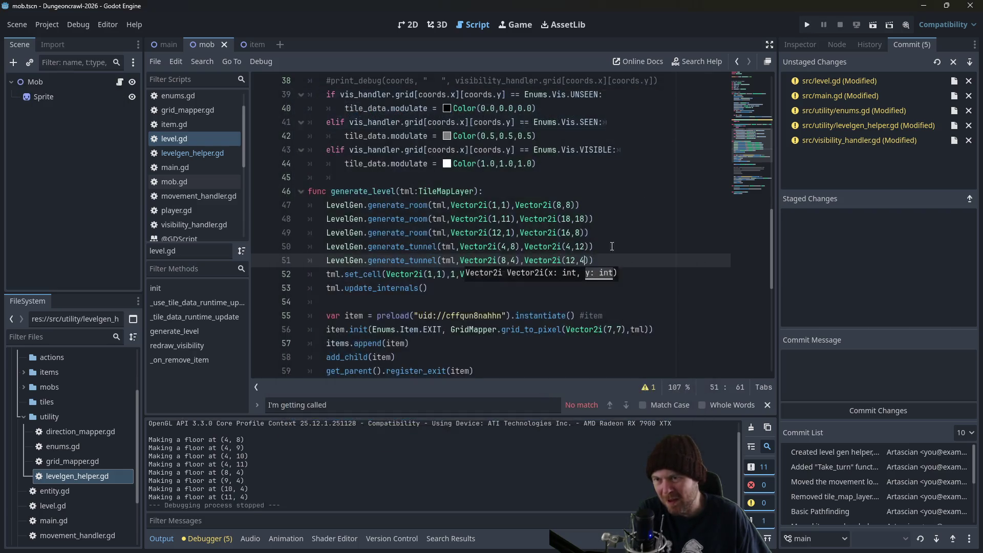
Change the tunnel end to (13,4) and play-test walking through it between rooms.
{"action": "left_click", "coordinate": [583, 261]}
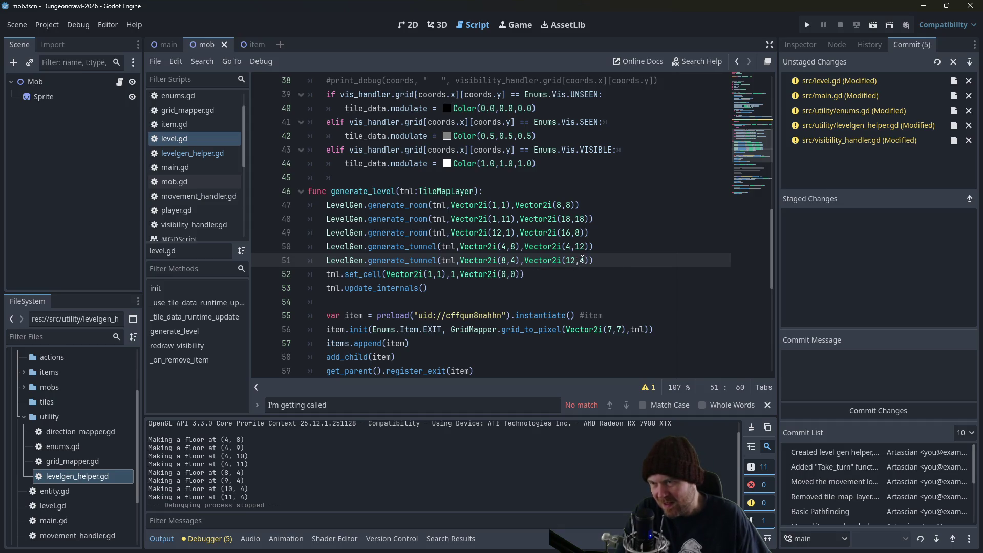
{"action": "type", "text": "3"}
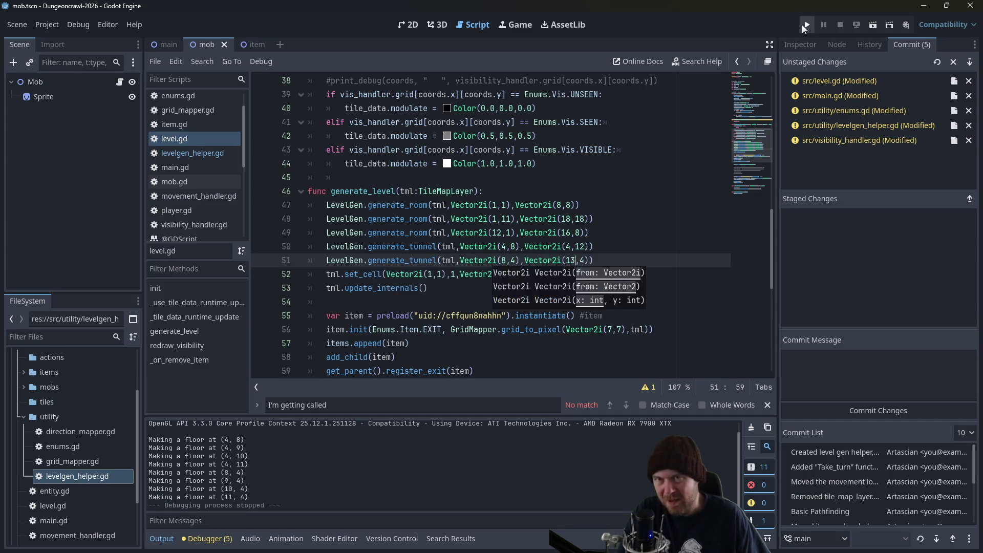
{"action": "left_click", "coordinate": [807, 24]}
{"action": "key", "text": "Down"}
{"action": "key", "text": "Down"}
{"action": "key", "text": "Down"}
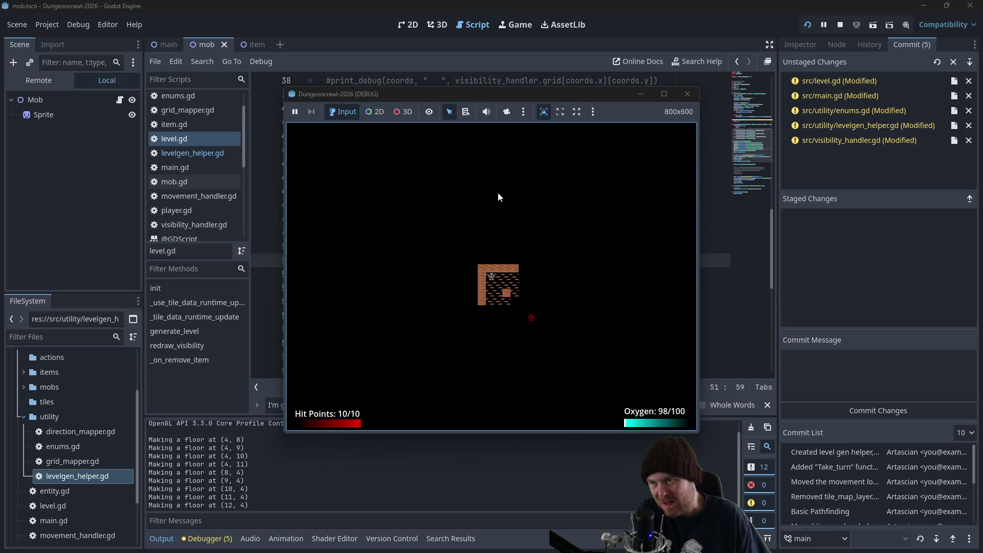
{"action": "key", "text": "Right"}
{"action": "key", "text": "Right"}
{"action": "key", "text": "Right"}
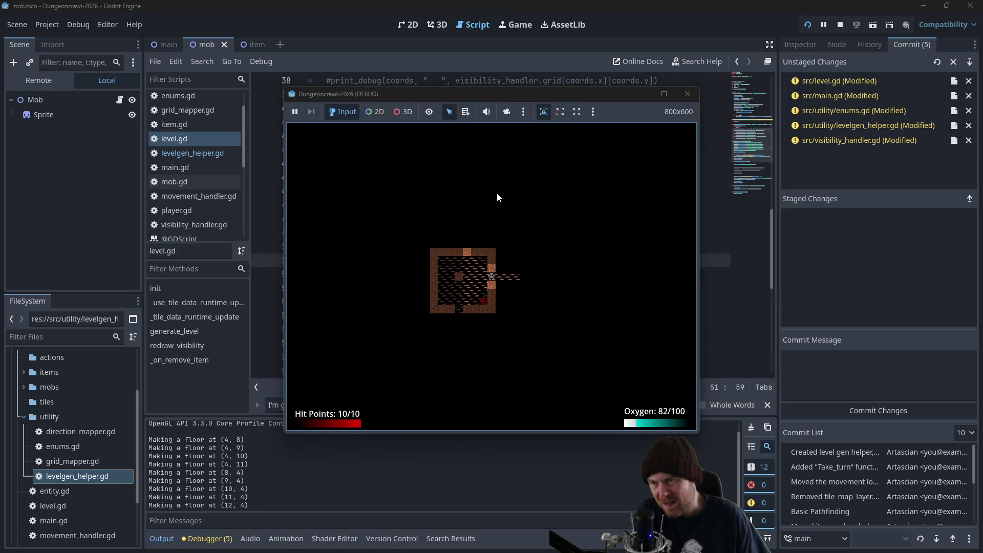
{"action": "key", "text": "Left"}
{"action": "key", "text": "Left"}
{"action": "key", "text": "Left"}
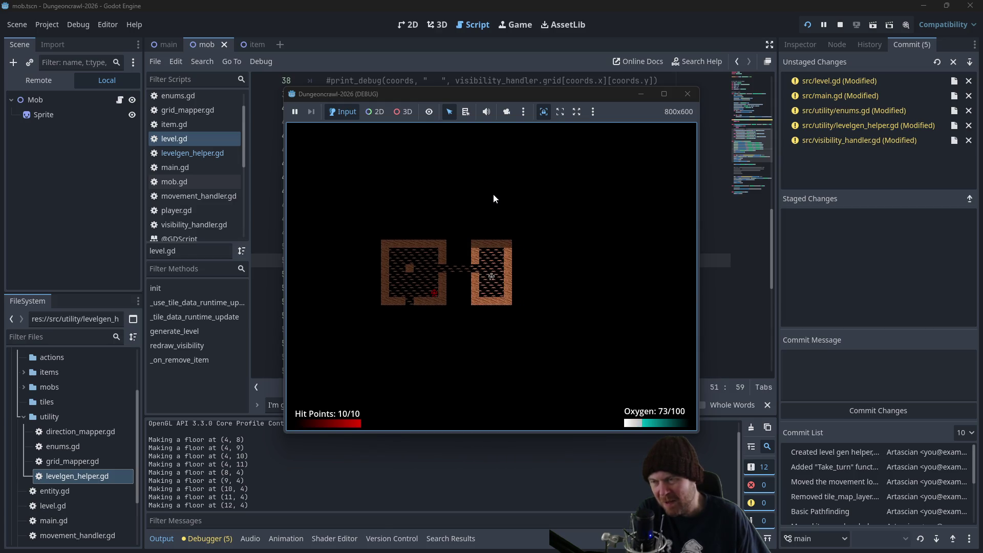
{"action": "key", "text": "Left"}
{"action": "key", "text": "Left"}
{"action": "key", "text": "Left"}
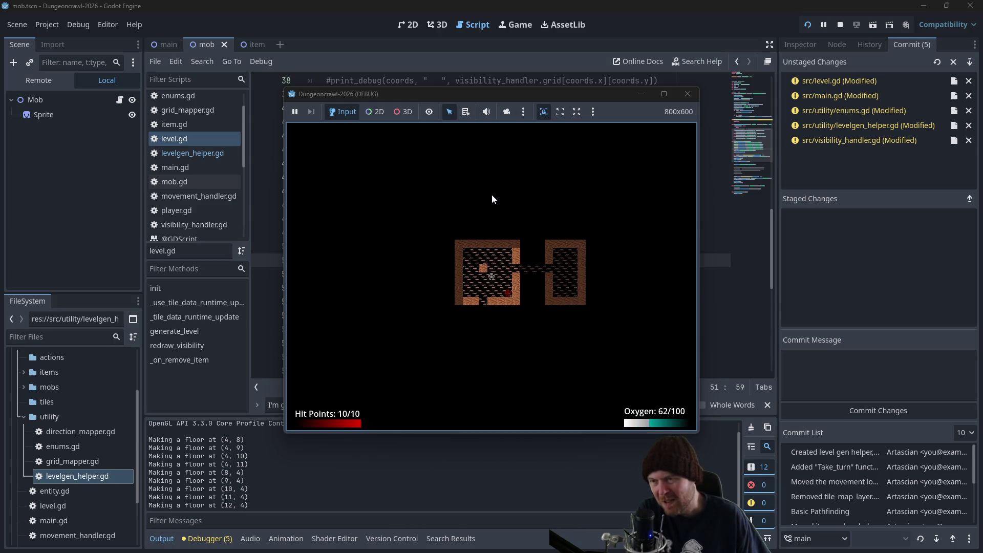
{"action": "key", "text": "Down"}
{"action": "key", "text": "Down"}
{"action": "key", "text": "Down"}
{"action": "key", "text": "Down"}
{"action": "key", "text": "Down"}
{"action": "key", "text": "Down"}
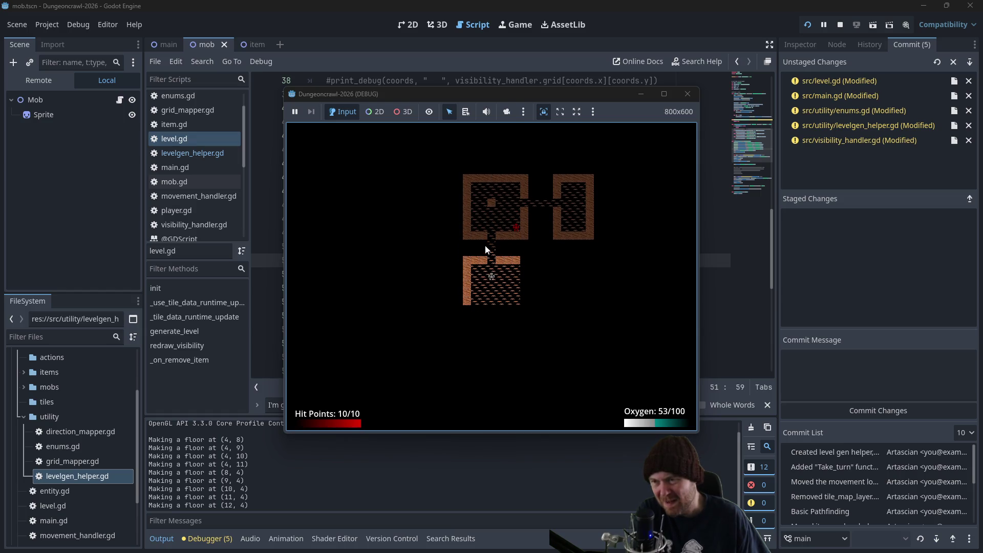
{"action": "left_click", "coordinate": [697, 99]}
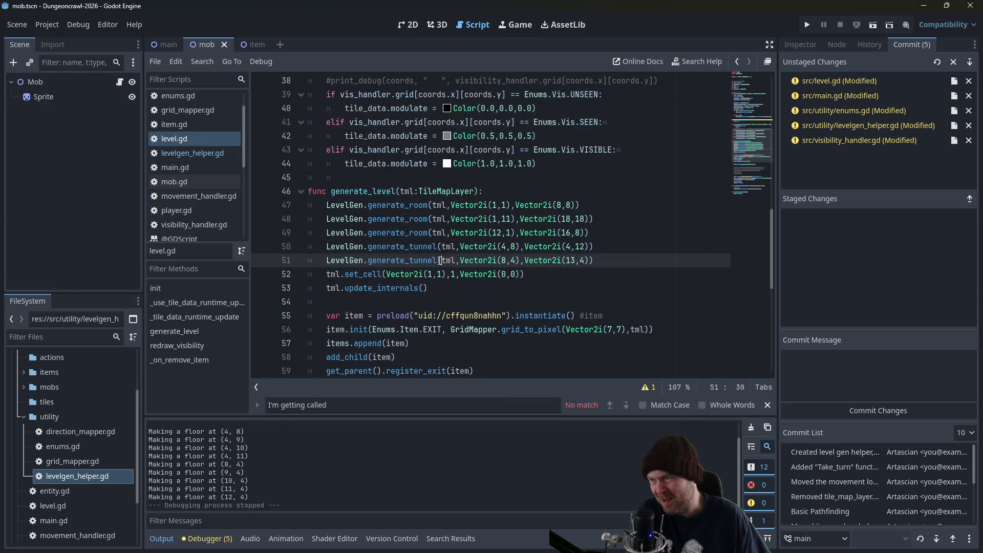
Open levelgen_helper.gd and insert a blank line 23 after the floor set_cell call.
{"action": "left_click", "coordinate": [195, 154]}
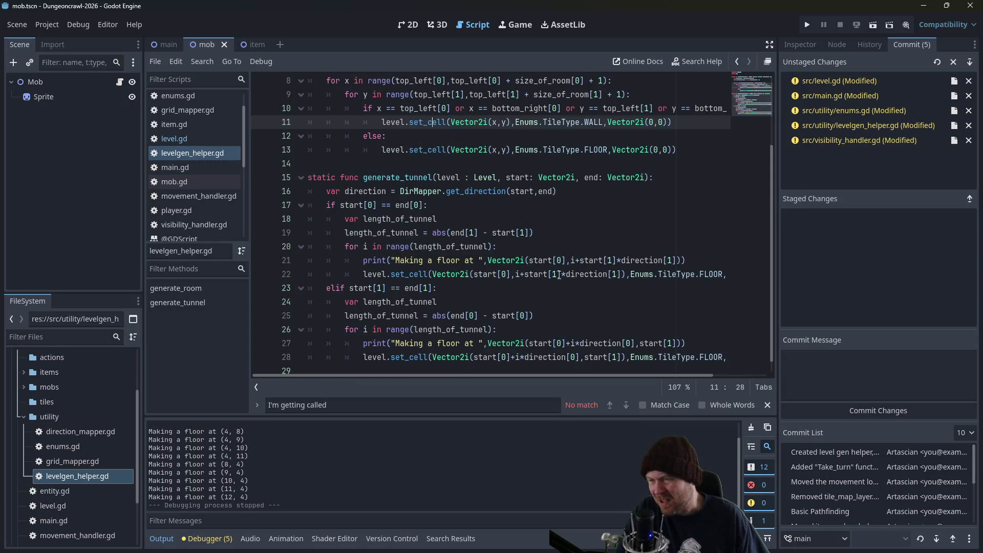
{"action": "key", "text": "ctrl+s"}
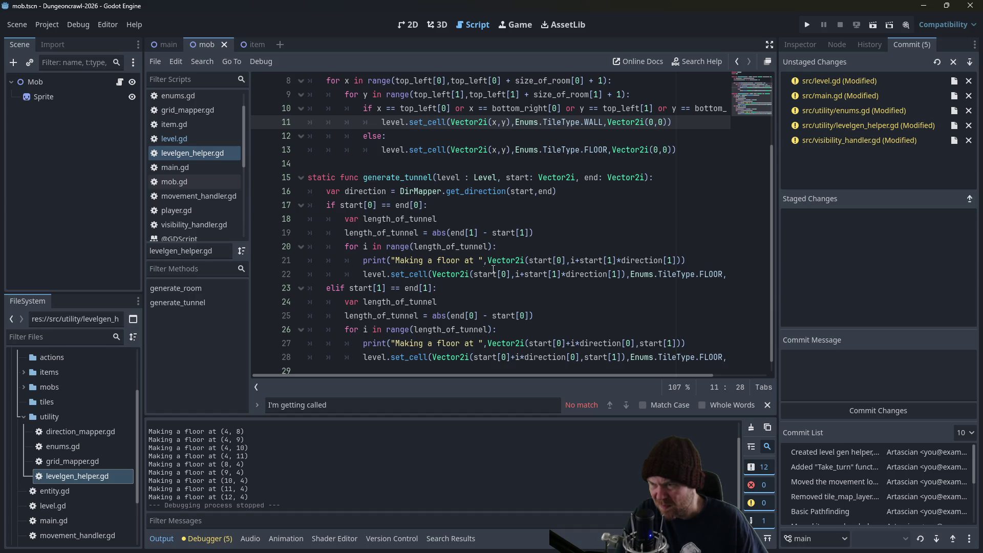
{"action": "left_click", "coordinate": [727, 274]}
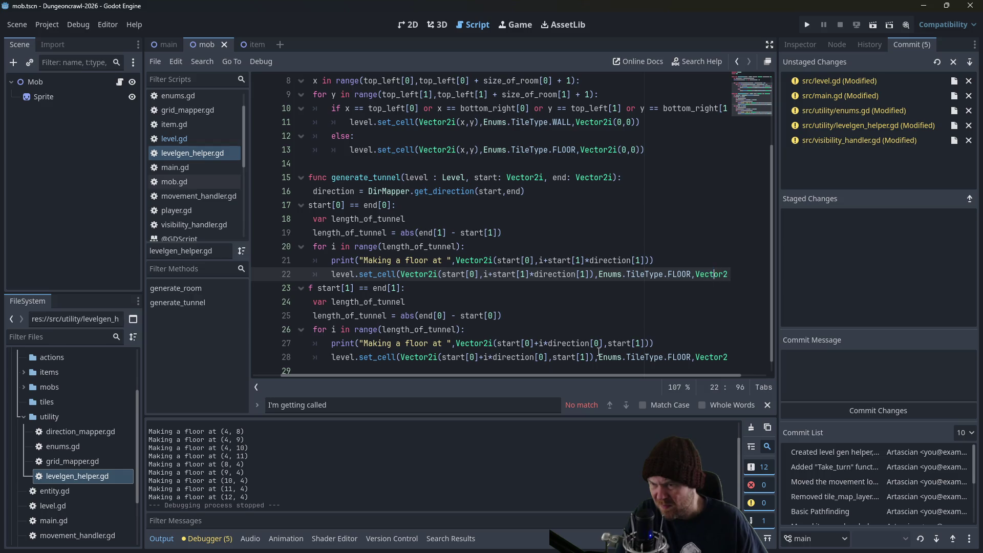
{"action": "scroll", "coordinate": [571, 375], "scroll_direction": "right", "scroll_amount": 2}
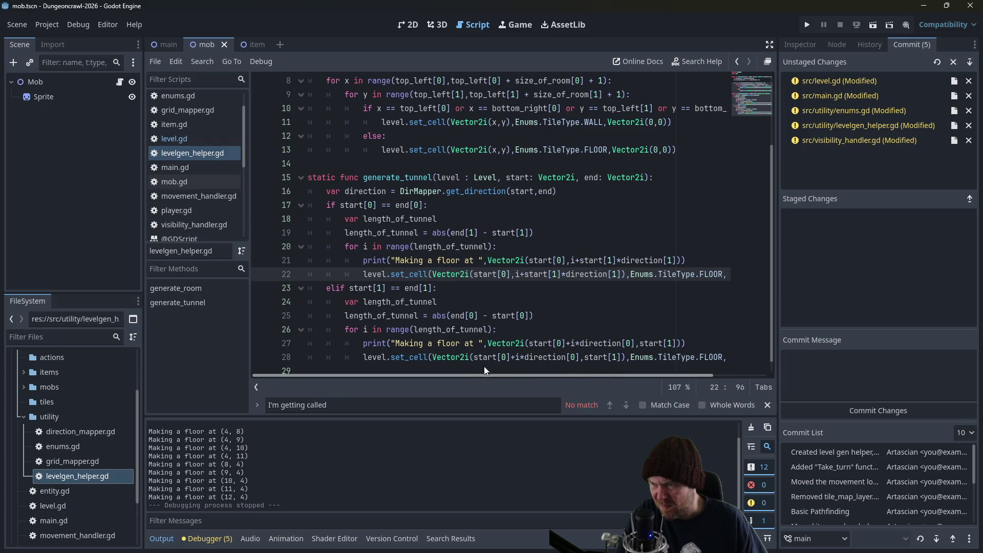
{"action": "left_click", "coordinate": [732, 275]}
{"action": "key", "text": "Return"}
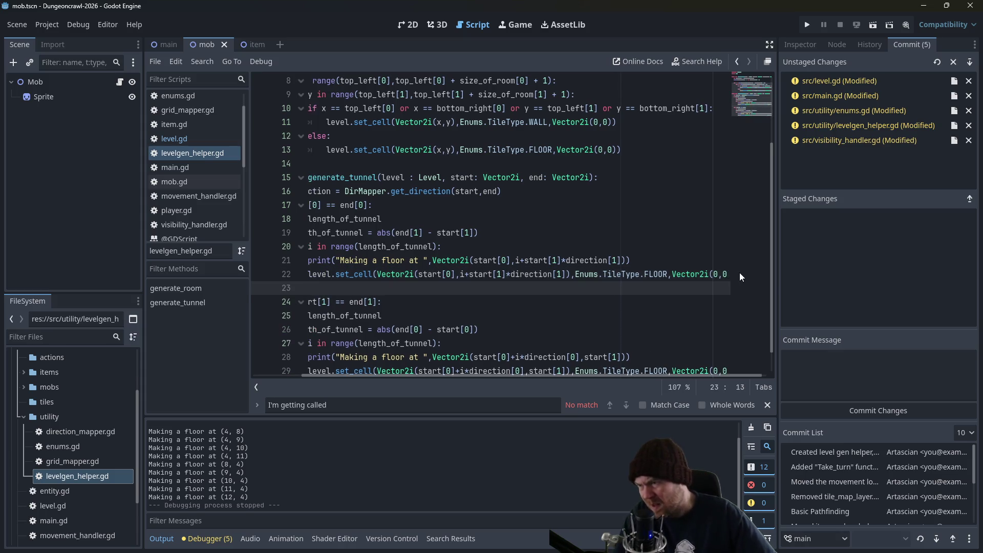
{"action": "key", "text": "Up"}
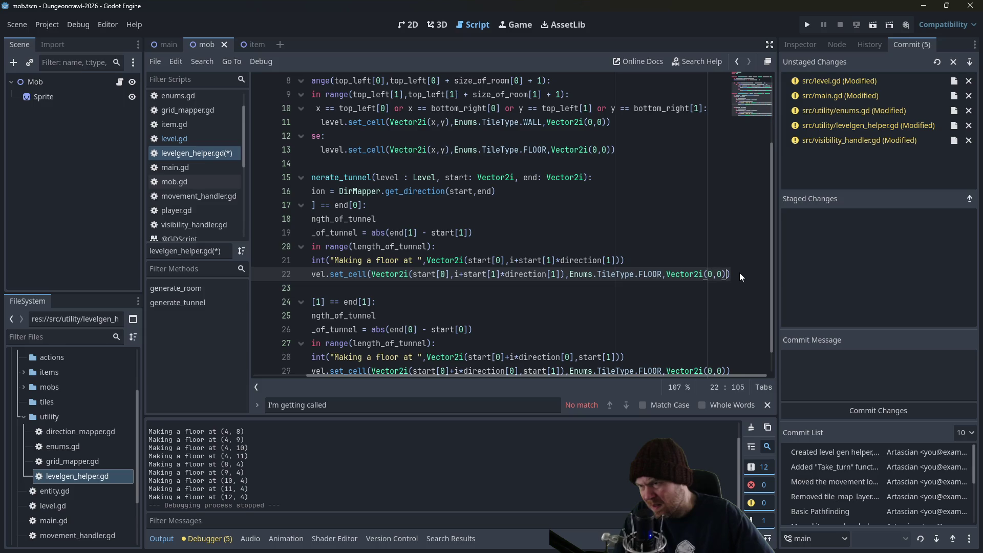
{"action": "key", "text": "Down"}
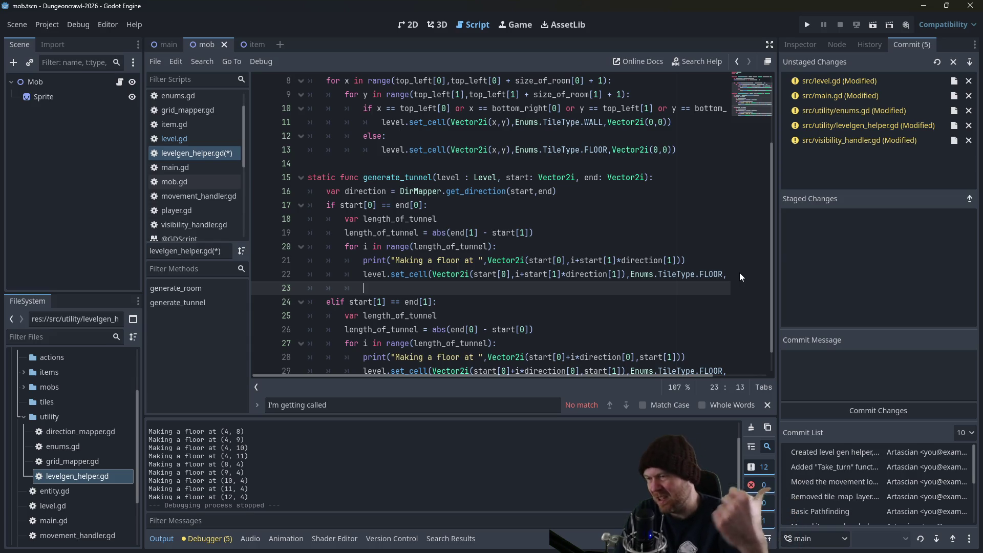
Begin line 23 with the check 'if (level.get_cell'.
{"action": "type", "text": "if (level.get"}
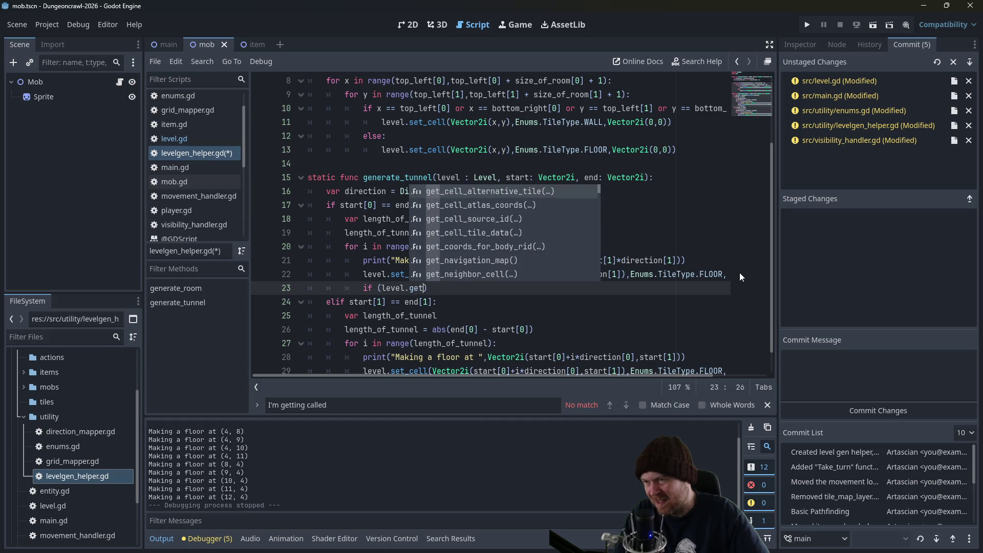
{"action": "type", "text": "_cell"}
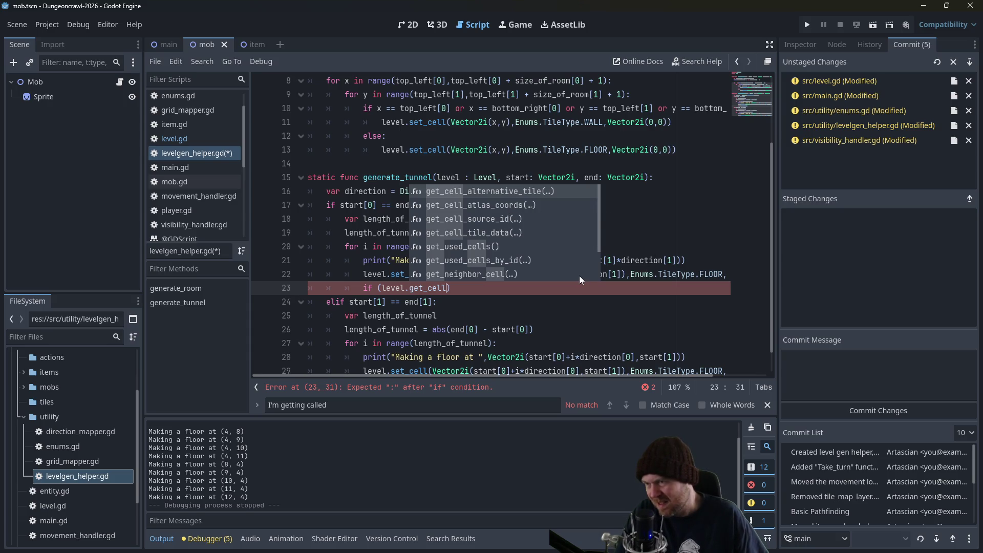
{"action": "scroll", "coordinate": [579, 275], "scroll_direction": "down", "scroll_amount": 3}
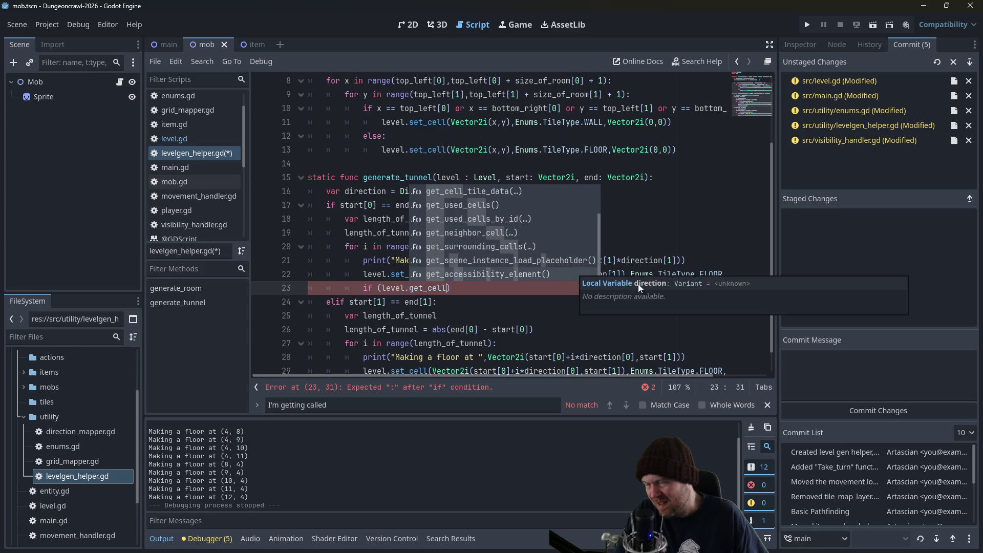
{"action": "key", "text": "Escape"}
Open the TileMapLayer documentation for set_cell from line 22.
{"action": "left_click", "coordinate": [525, 233]}
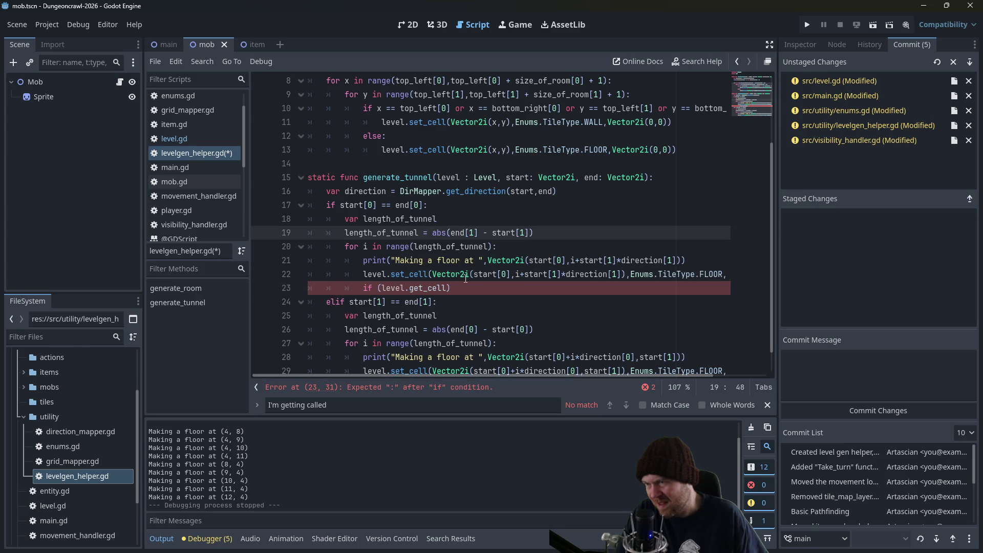
{"action": "left_click", "coordinate": [447, 288]}
{"action": "left_click", "coordinate": [407, 274], "text": "ctrl"}
{"action": "scroll", "coordinate": [405, 272], "scroll_direction": "up", "scroll_amount": 5}
Browse TileMapLayer's Methods list and jump to get_cell_source_id's description.
{"action": "scroll", "coordinate": [405, 279], "scroll_direction": "up", "scroll_amount": 3}
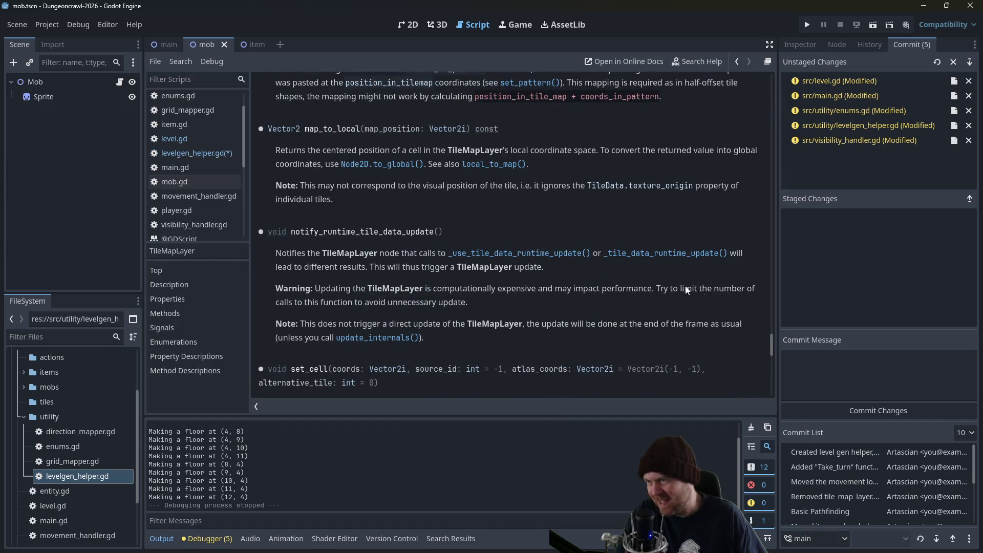
{"action": "left_click_drag", "start_coordinate": [766, 342], "coordinate": [743, 114]}
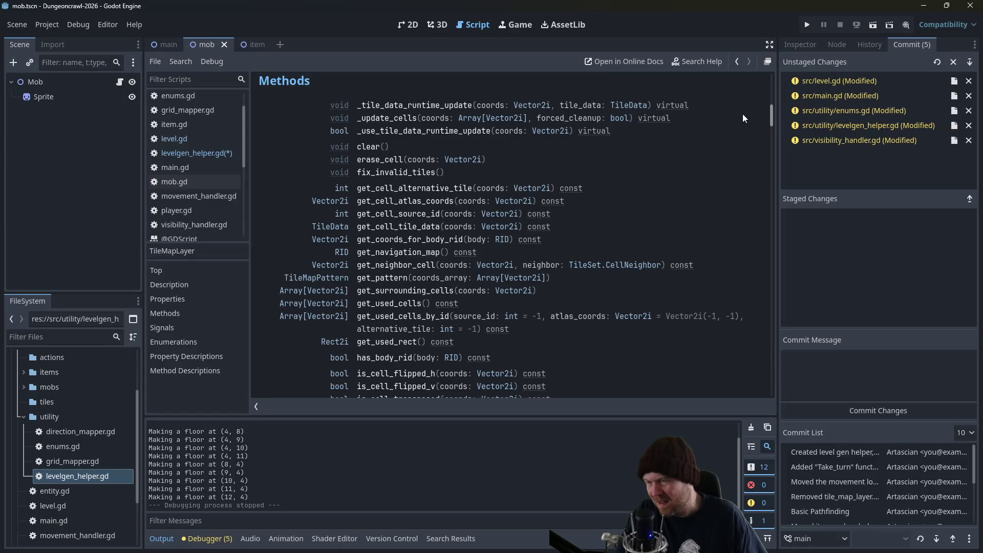
{"action": "scroll", "coordinate": [743, 118], "scroll_direction": "down", "scroll_amount": 5}
{"action": "scroll", "coordinate": [739, 120], "scroll_direction": "down", "scroll_amount": 5}
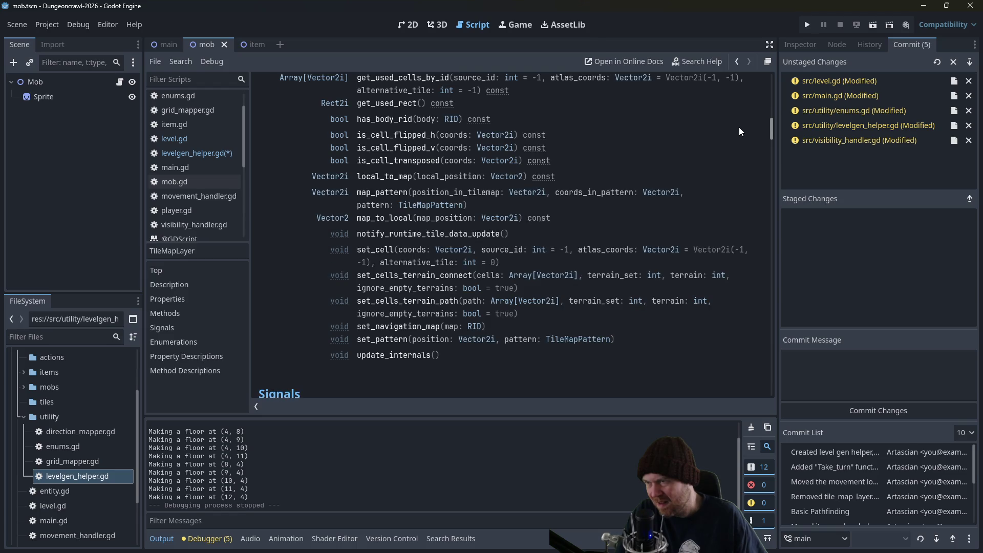
{"action": "scroll", "coordinate": [739, 127], "scroll_direction": "up", "scroll_amount": 3}
{"action": "scroll", "coordinate": [742, 123], "scroll_direction": "up", "scroll_amount": 1}
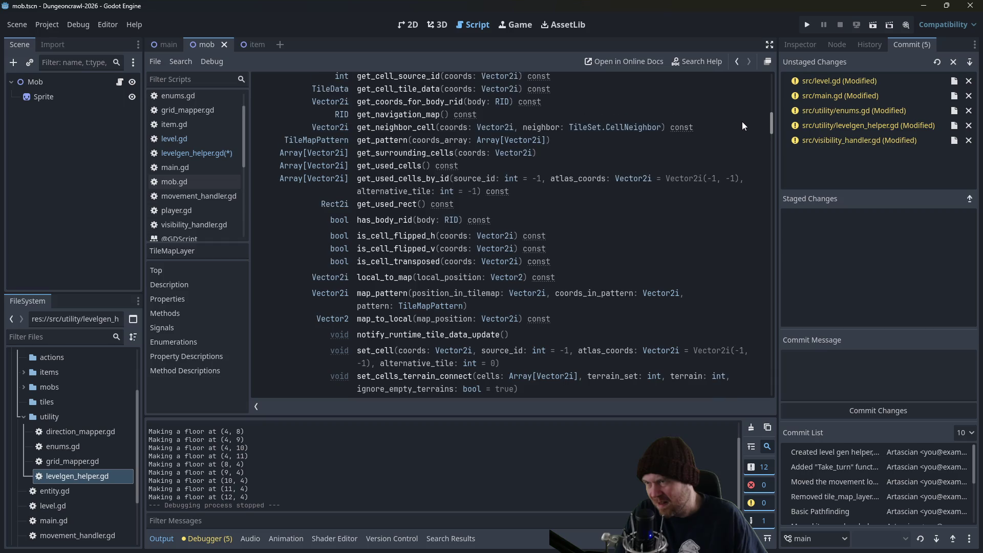
{"action": "scroll", "coordinate": [742, 121], "scroll_direction": "down", "scroll_amount": 2}
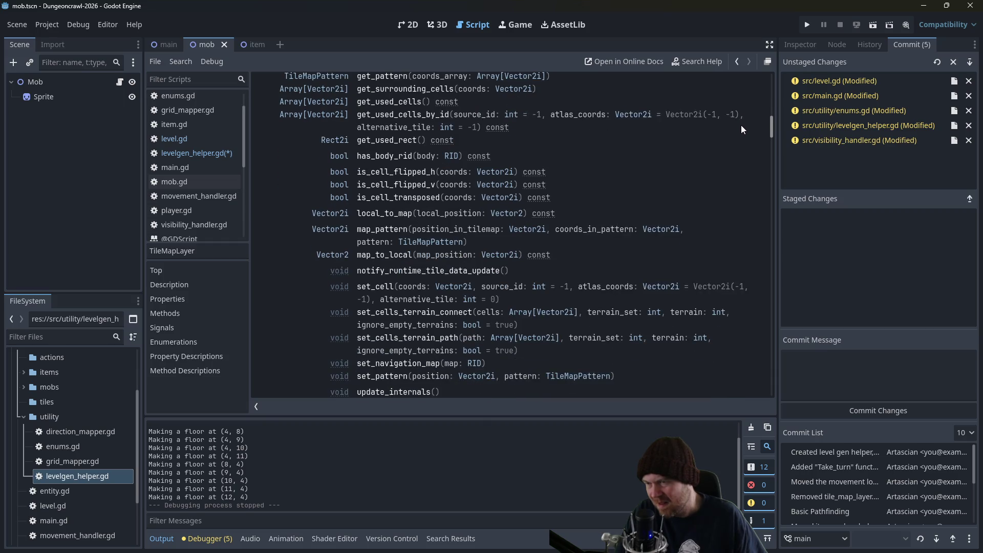
{"action": "scroll", "coordinate": [741, 124], "scroll_direction": "up", "scroll_amount": 10}
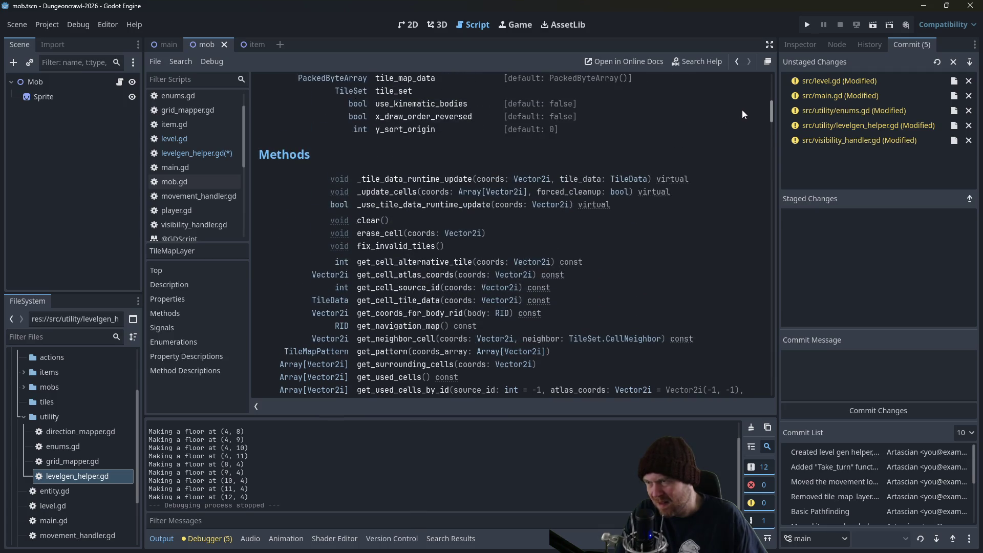
{"action": "left_click", "coordinate": [407, 290]}
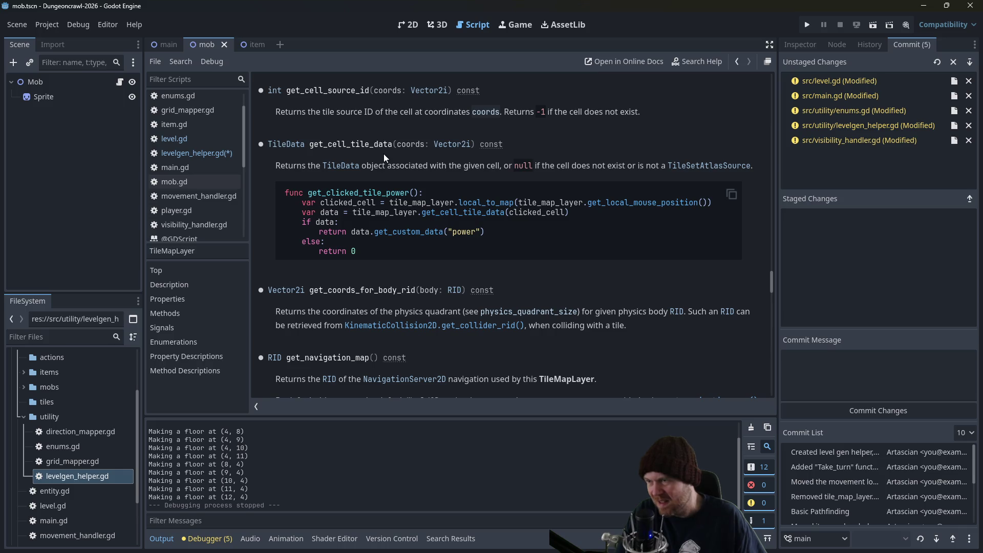
Complete line 23's check as get_cell_source_id(Vector2i(start[0], i+start[1])).
{"action": "left_click", "coordinate": [177, 152]}
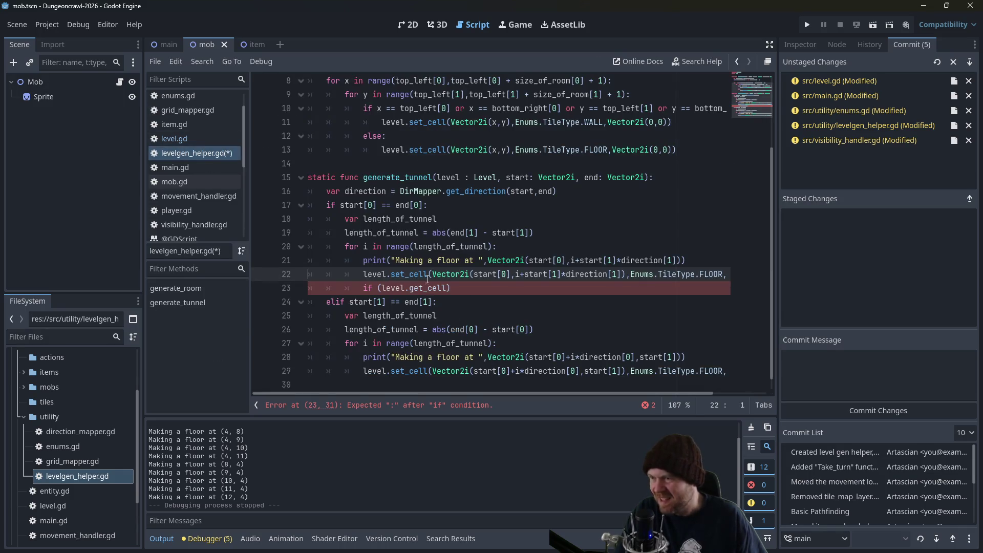
{"action": "left_click", "coordinate": [450, 288]}
{"action": "type", "text": "_"}
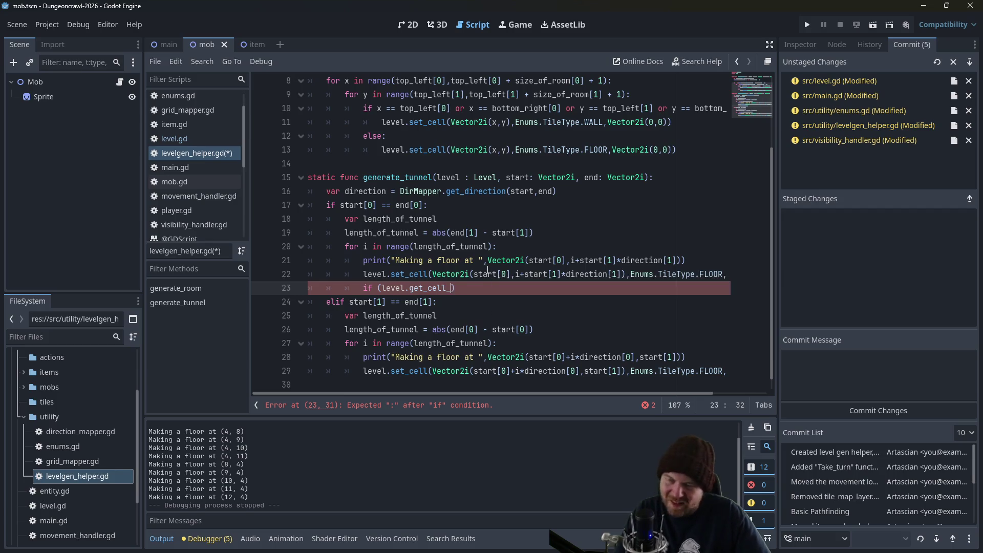
{"action": "type", "text": "source_id("}
{"action": "key", "text": "Return"}
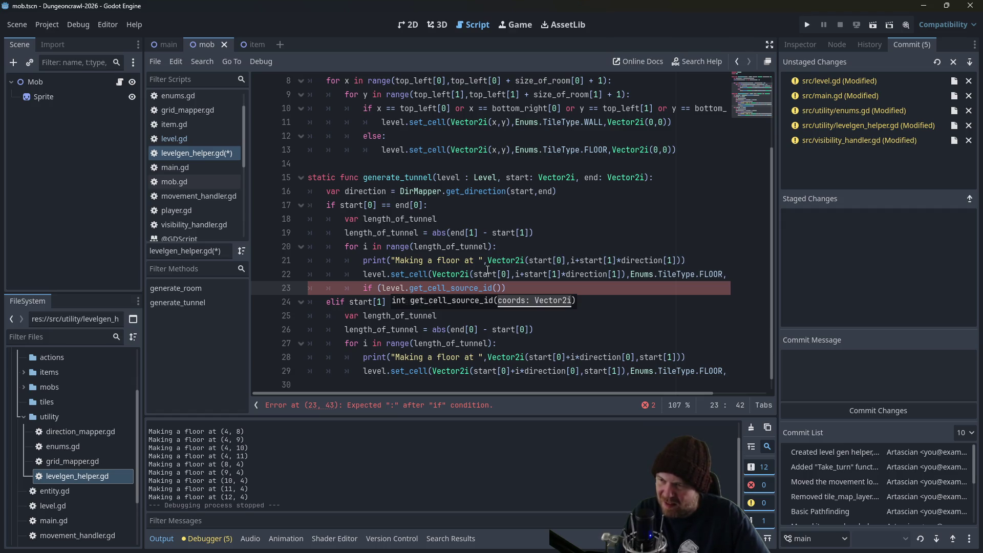
{"action": "type", "text": "Vector2i(start[0"}
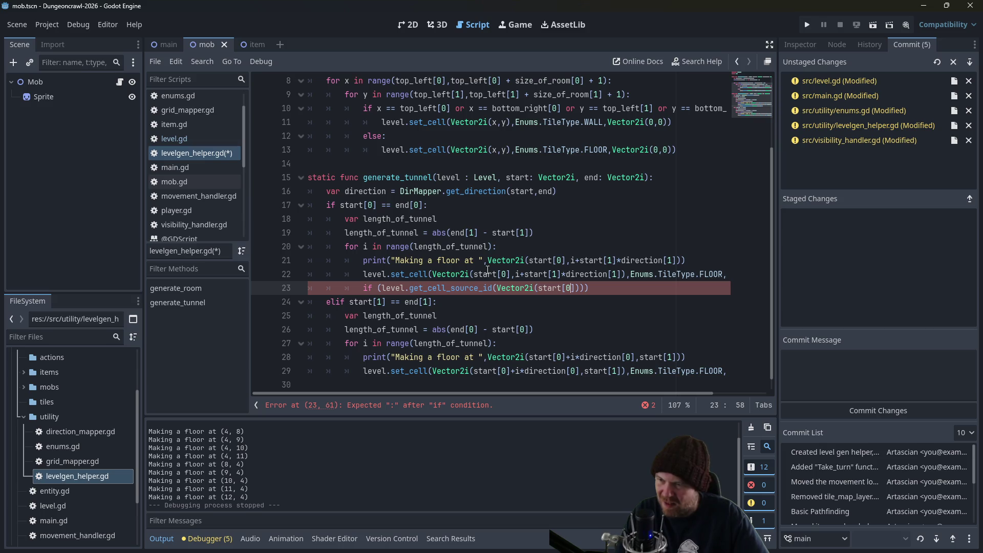
{"action": "type", "text": ",i+star"}
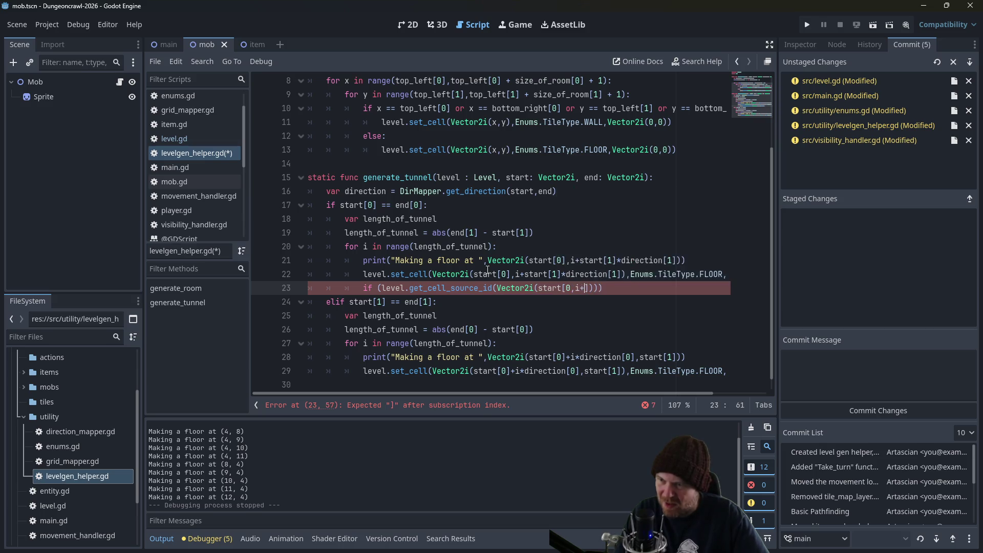
{"action": "type", "text": "t[1"}
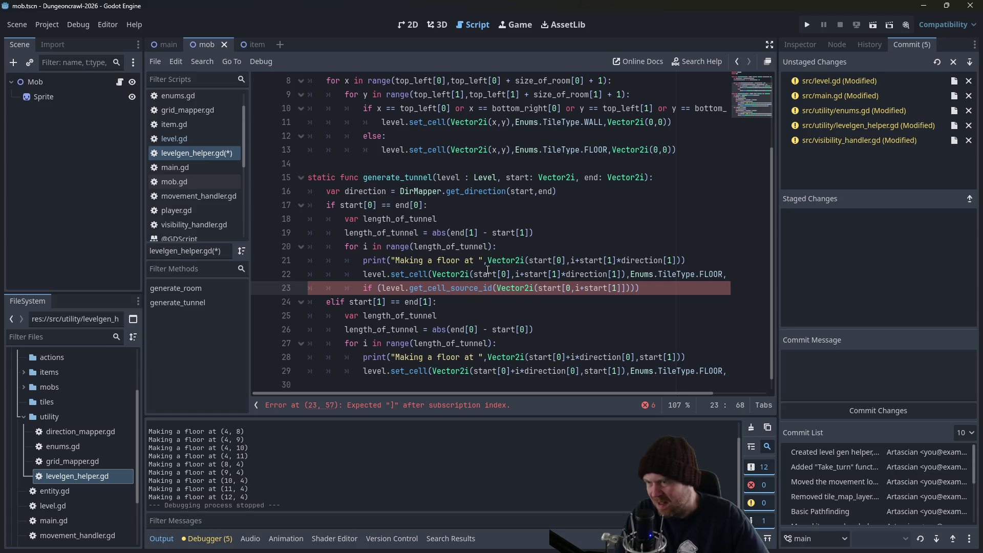
Select line 22's tile coordinate and begin a 'var' line at the top of the loop.
{"action": "left_click_drag", "start_coordinate": [433, 274], "coordinate": [622, 274]}
{"action": "key", "text": "ctrl+c"}
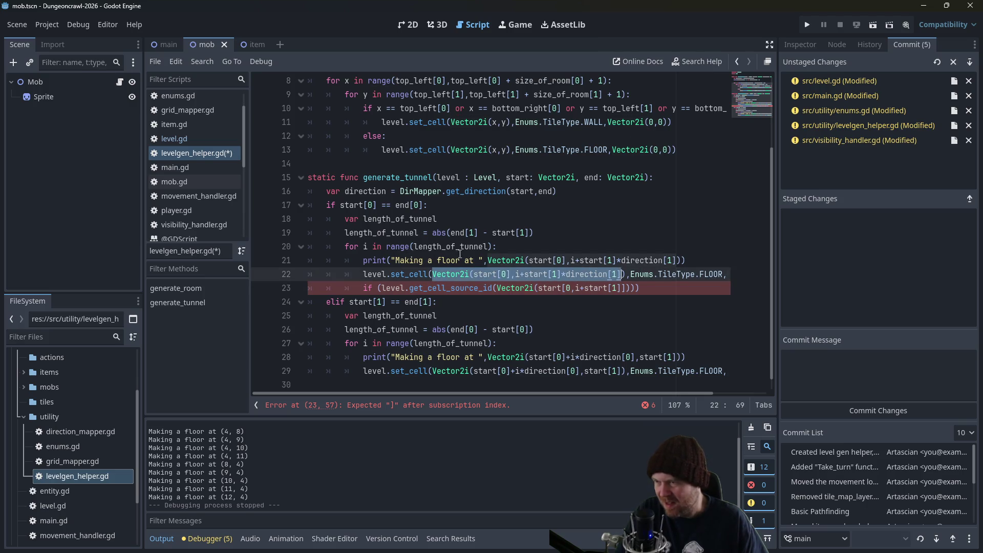
{"action": "left_click", "coordinate": [499, 247]}
{"action": "key", "text": "Return"}
{"action": "type", "text": "tunnel"}
{"action": "type", "text": "var"}
{"action": "key", "text": "Up"}
{"action": "key", "text": "Up"}
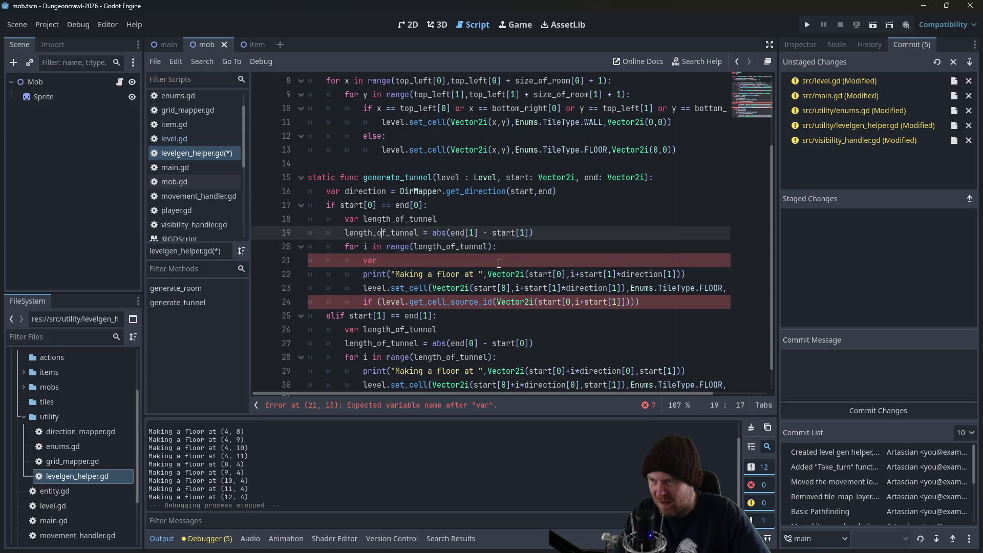
Declare tunnel_loc, assign it the tile coordinate, and print tunnel_loc instead.
{"action": "key", "text": "Return"}
{"action": "key", "text": "Up"}
{"action": "type", "text": "var tunn"}
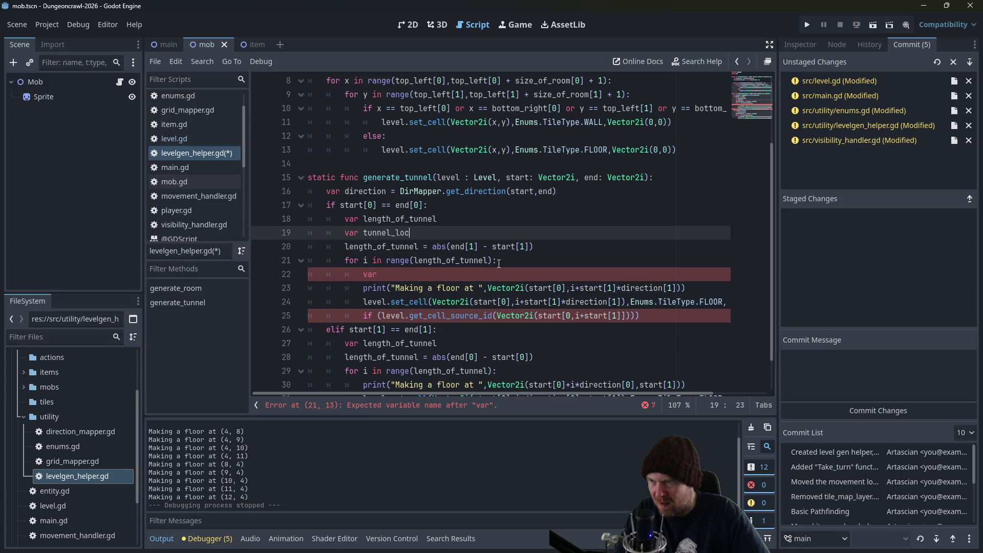
{"action": "key", "text": "Down"}
{"action": "key", "text": "Down"}
{"action": "key", "text": "Down"}
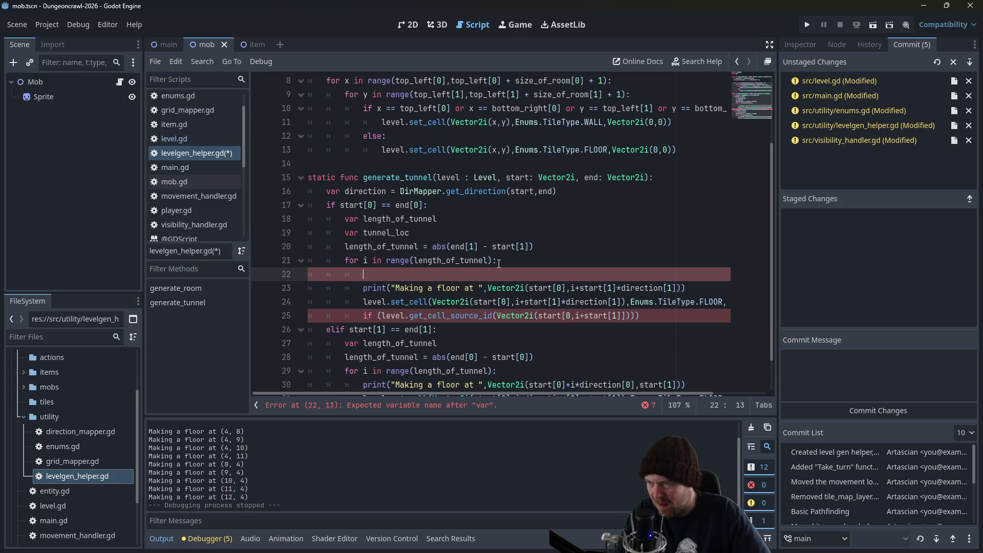
{"action": "type", "text": "tunnel_loc ="}
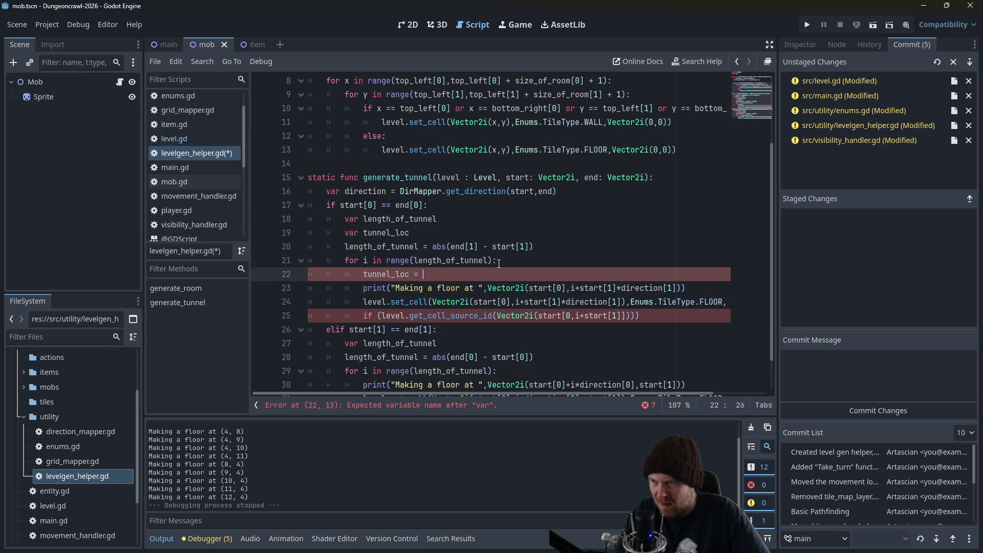
{"action": "key", "text": "ctrl+v"}
{"action": "left_click_drag", "start_coordinate": [487, 290], "coordinate": [682, 290]}
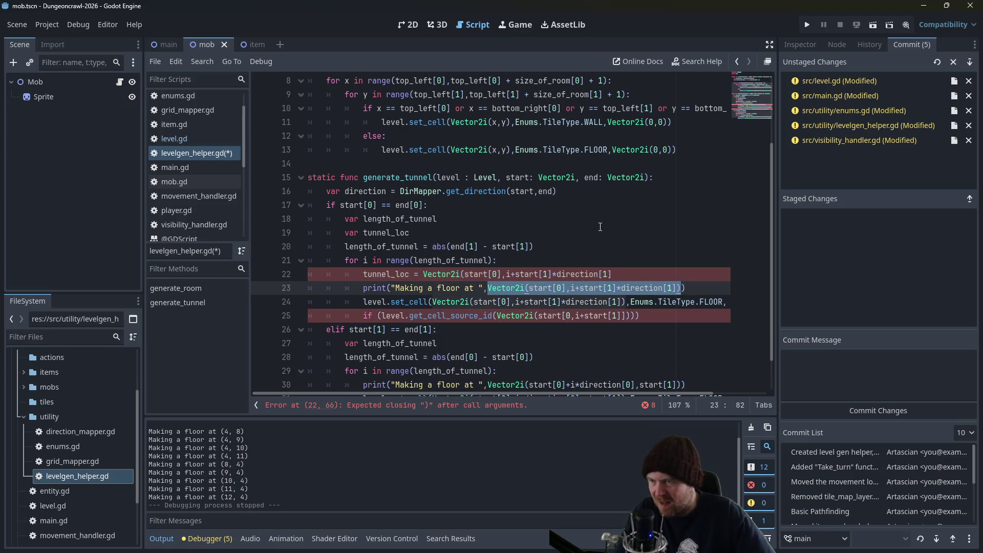
{"action": "type", "text": "tunnel_loc"}
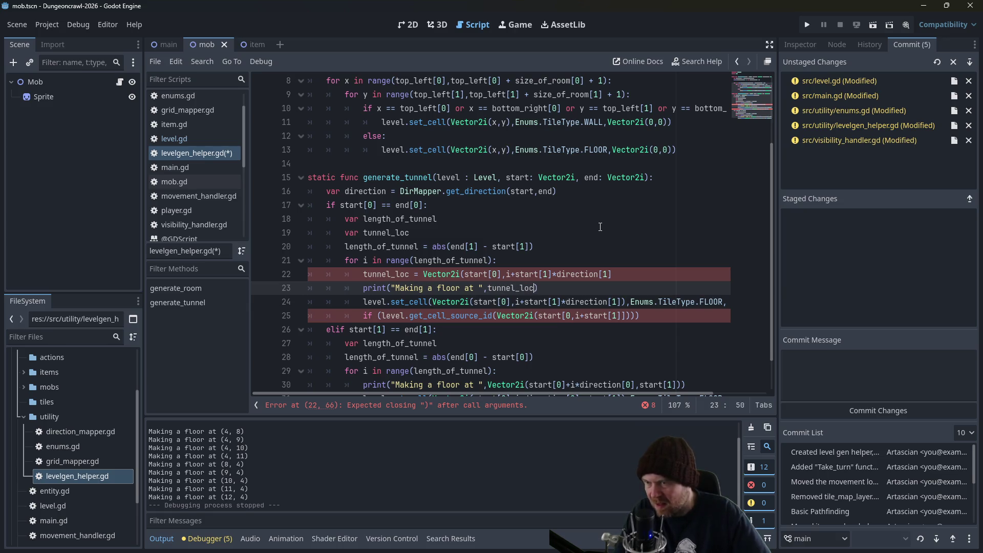
{"action": "key", "text": "Up"}
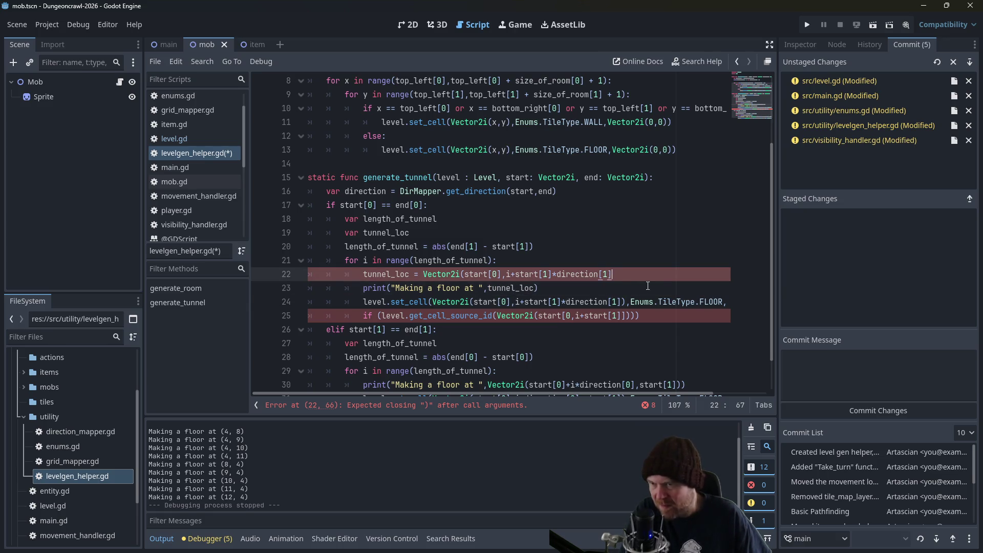
{"action": "type", "text": ")"}
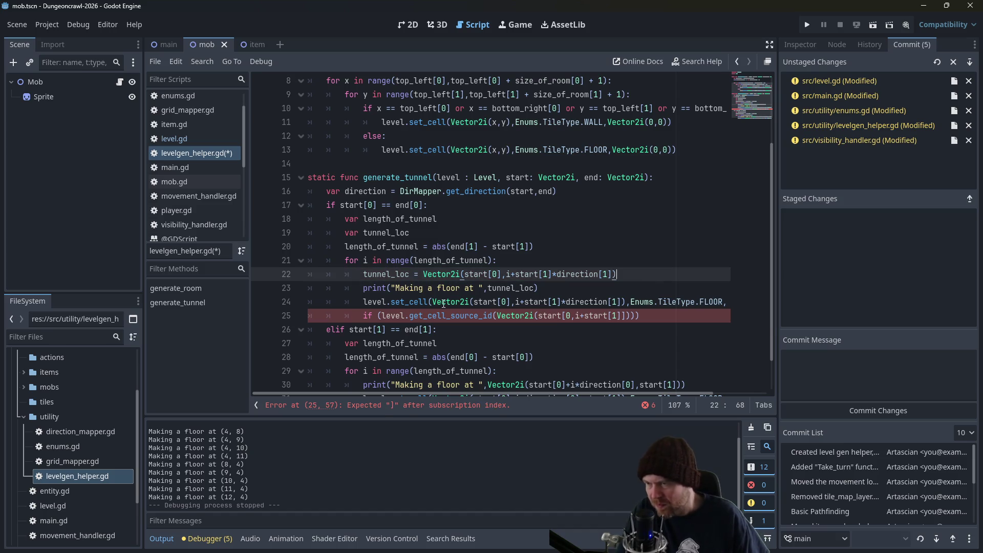
Pass tunnel_loc to line 24's set_cell and start line 25's check with tunnel_loc+.
{"action": "left_click_drag", "start_coordinate": [433, 301], "coordinate": [622, 304]}
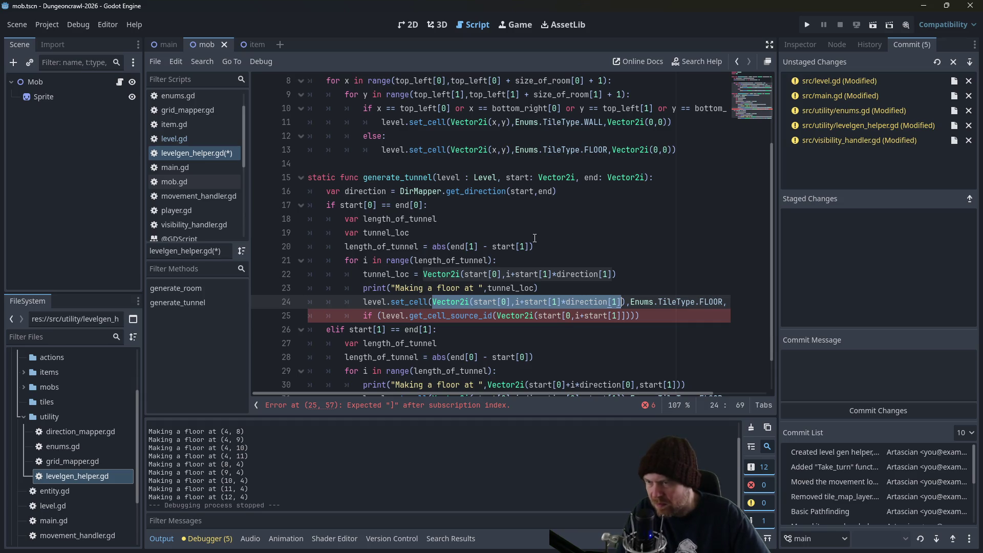
{"action": "type", "text": "tunnel_loc"}
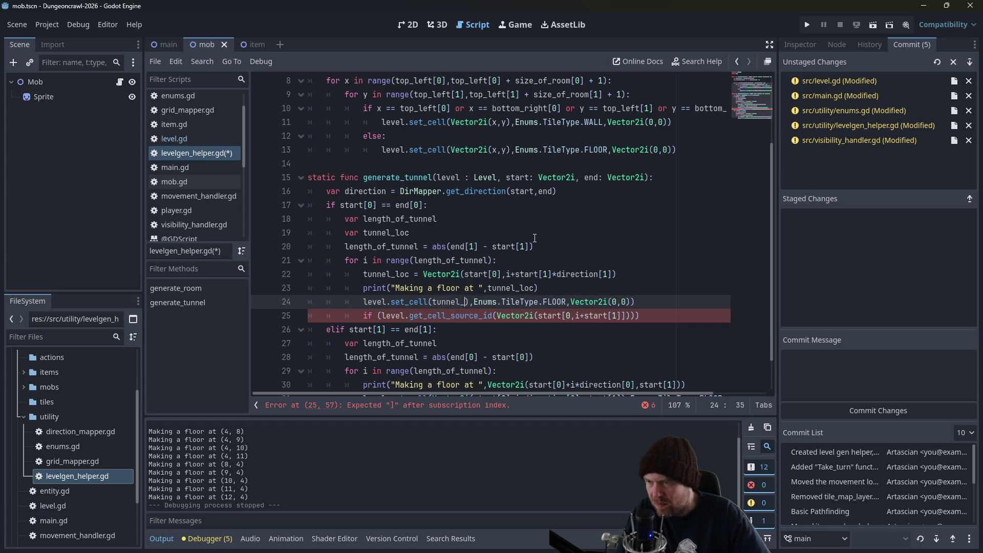
{"action": "key", "text": "ctrl+s"}
{"action": "key", "text": "Delete"}
{"action": "key", "text": "ctrl+s"}
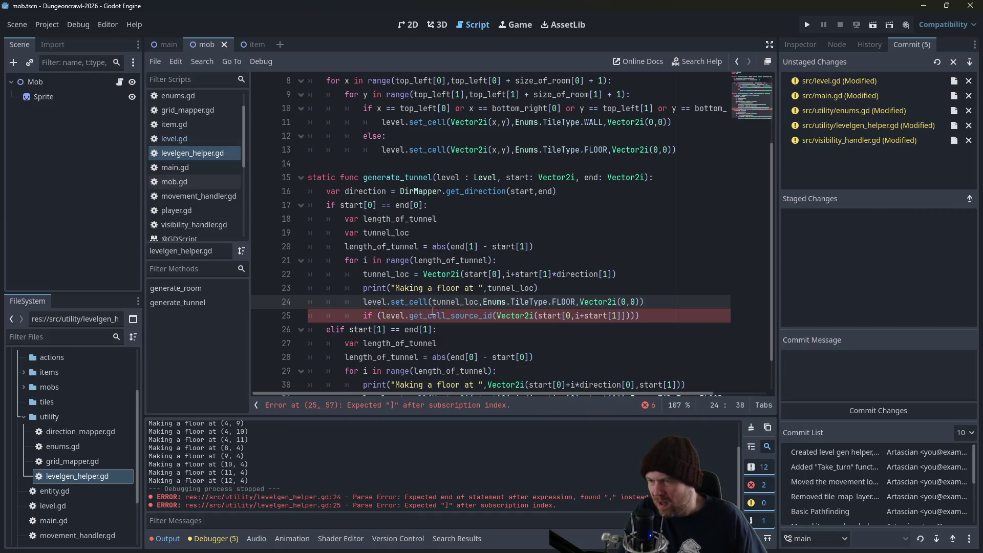
{"action": "mouse_move", "coordinate": [496, 316]}
{"action": "left_mouse_down"}
{"action": "mouse_move", "coordinate": [640, 315]}
{"action": "mouse_move", "coordinate": [629, 316]}
{"action": "left_mouse_up"}
{"action": "type", "text": "tunnel"}
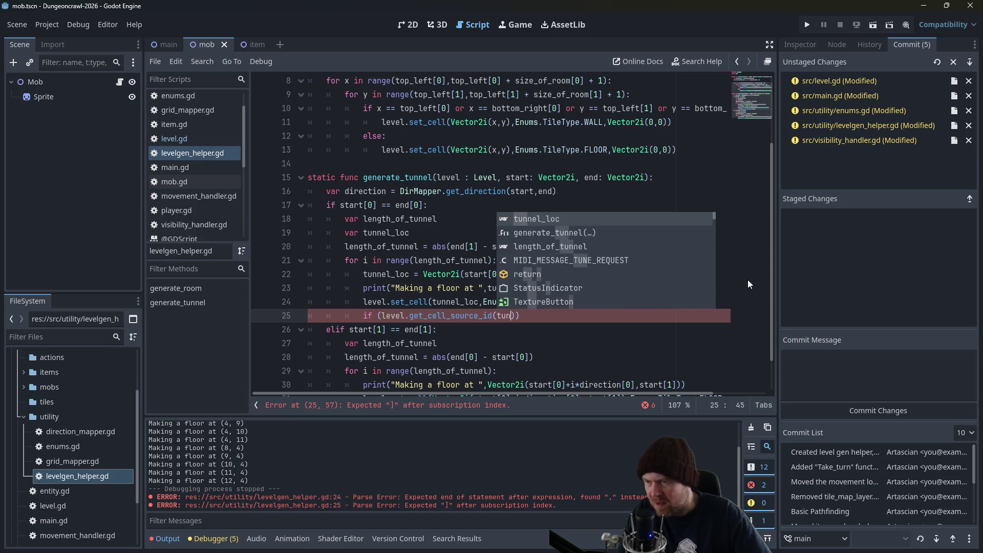
{"action": "type", "text": "_loc"}
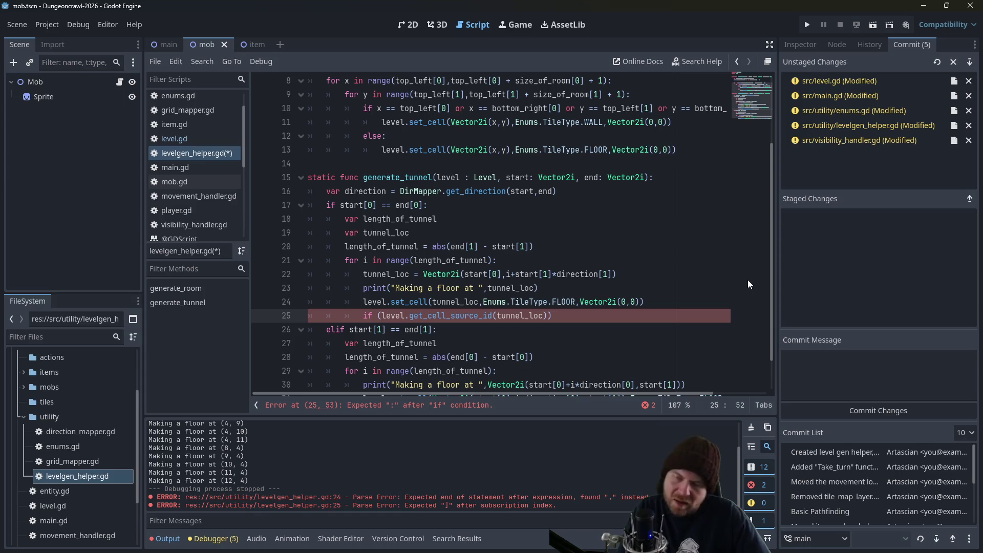
{"action": "type", "text": "+"}
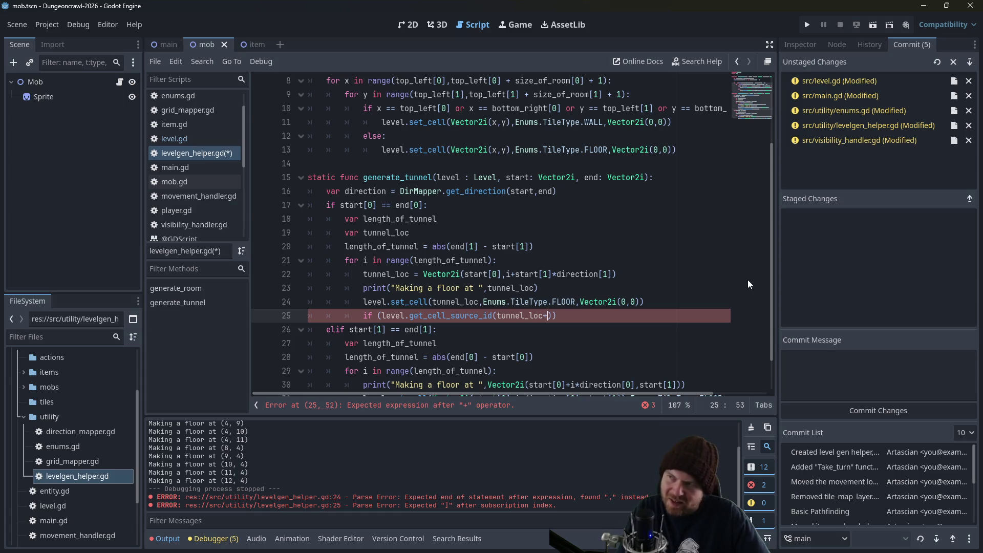
Look up direction_mapper.gd and extend line 25's check to tunnel_loc+DirMapper.dir().
{"action": "left_click", "coordinate": [222, 111]}
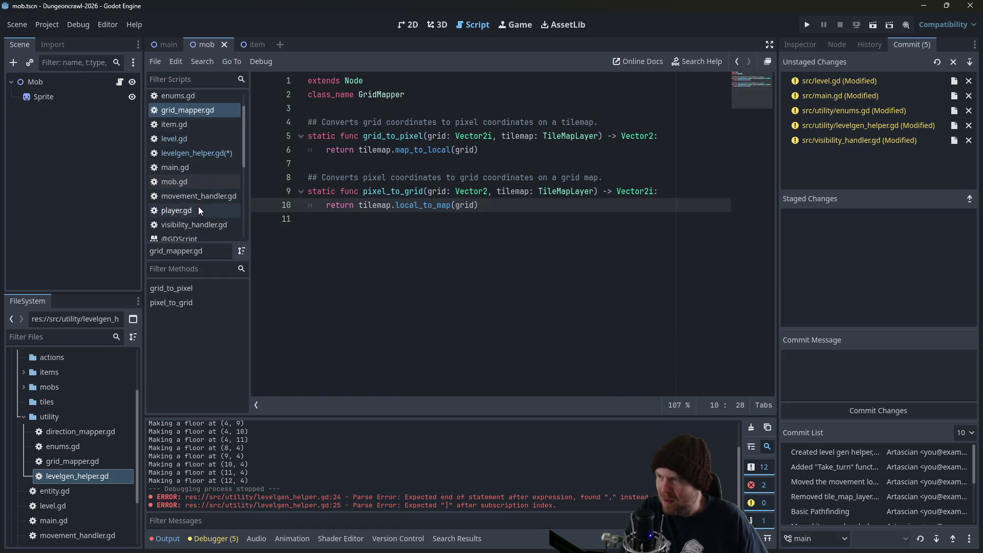
{"action": "scroll", "coordinate": [201, 205], "scroll_direction": "up", "scroll_amount": 2}
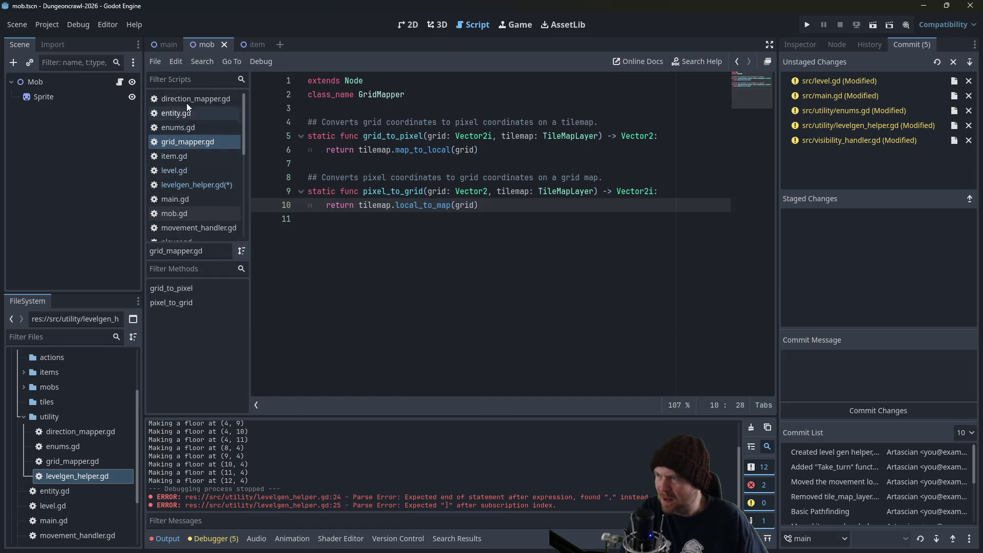
{"action": "left_click", "coordinate": [185, 95]}
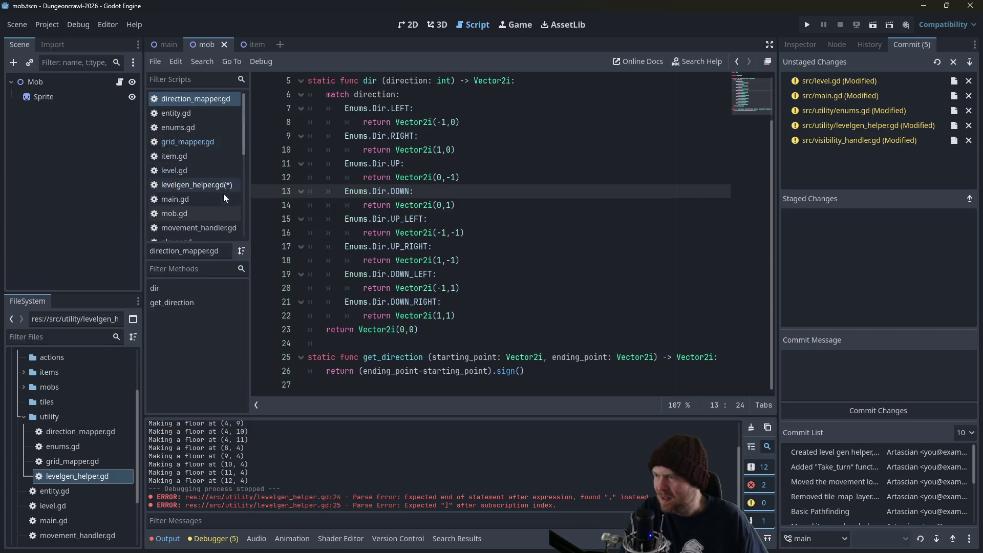
{"action": "left_click", "coordinate": [186, 185]}
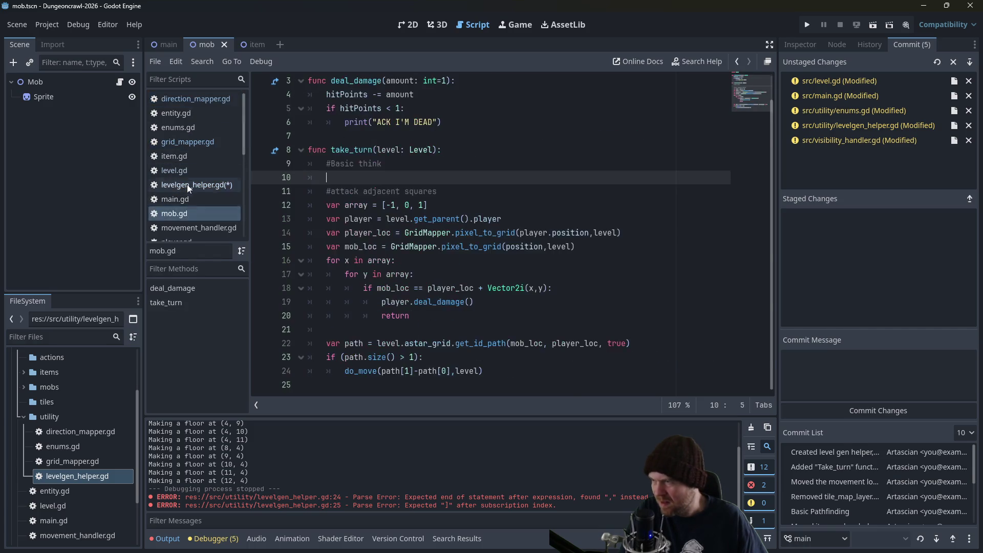
{"action": "type", "text": "DirMapper."}
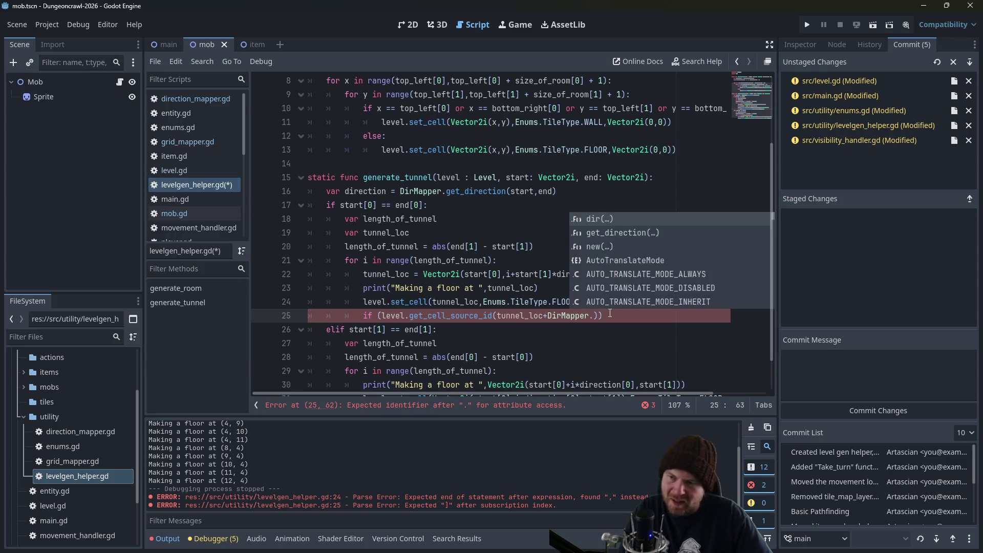
{"action": "type", "text": "d"}
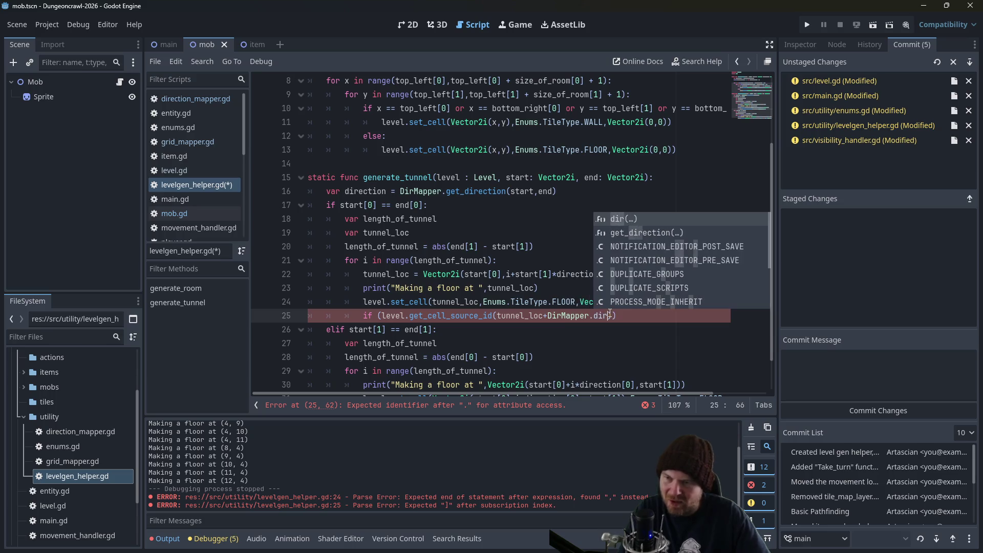
{"action": "type", "text": "ir"}
{"action": "key", "text": "Return"}
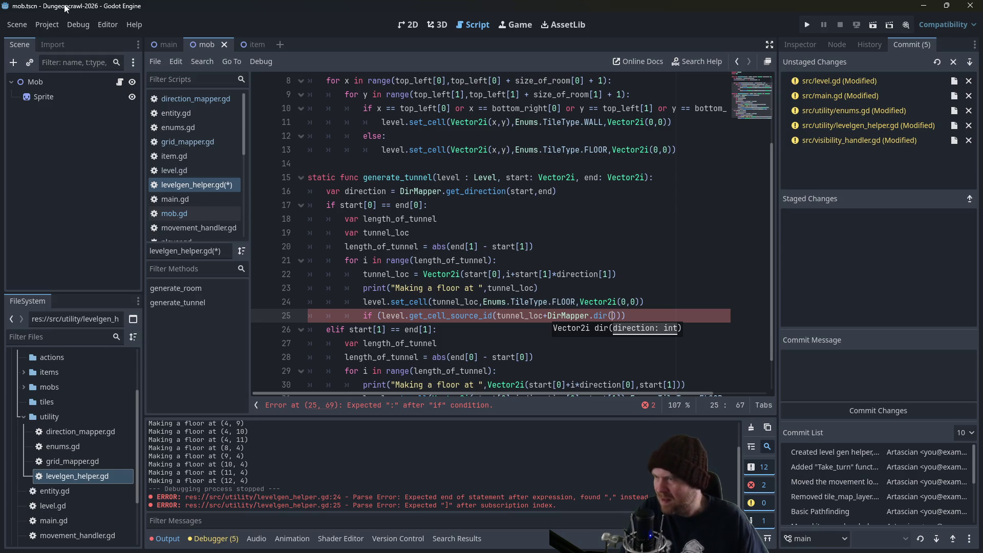
{"action": "left_click", "coordinate": [189, 103]}
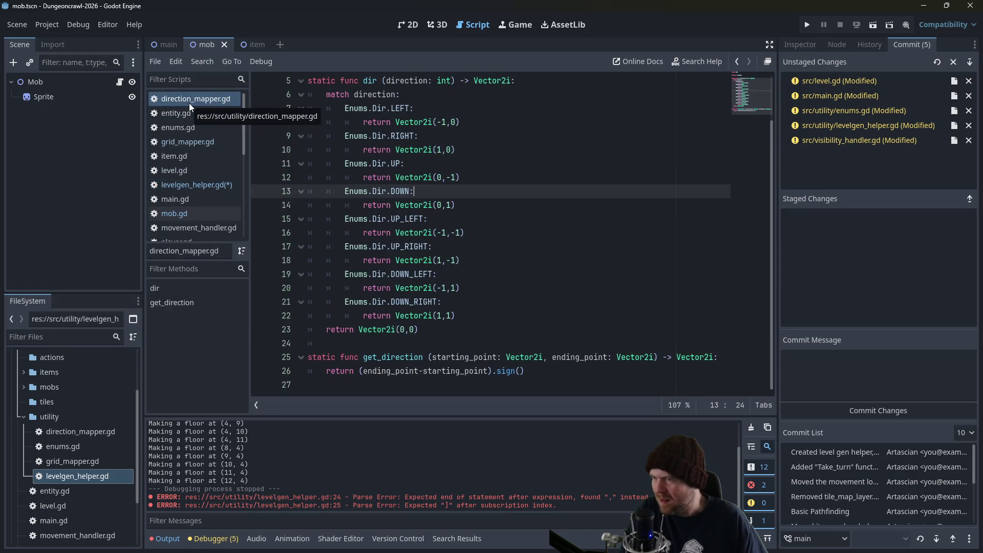
{"action": "left_click", "coordinate": [209, 188]}
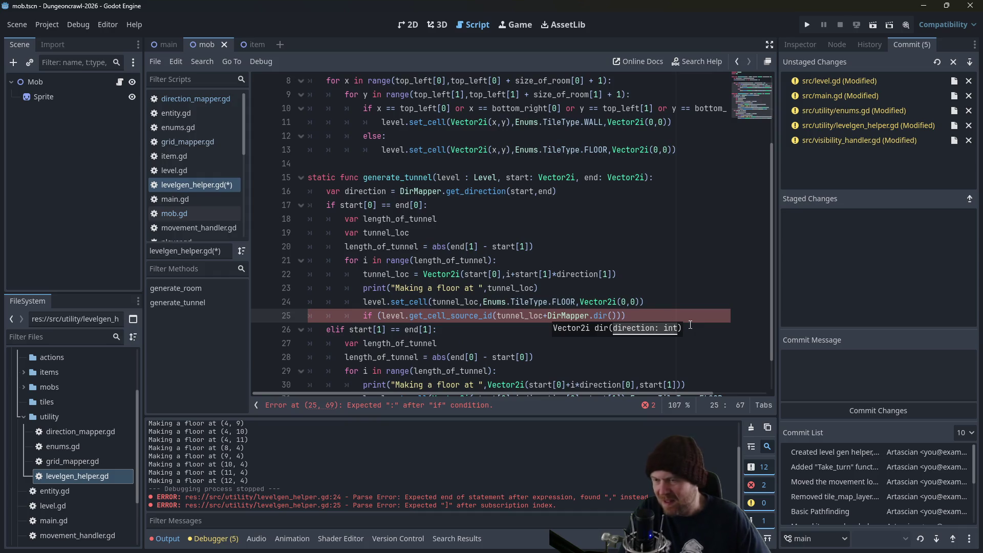
Finish line 25 as a Dir.LEFT neighbour check '== -1:' with an indented line below.
{"action": "type", "text": "Enums."}
{"action": "type", "text": "Dir"}
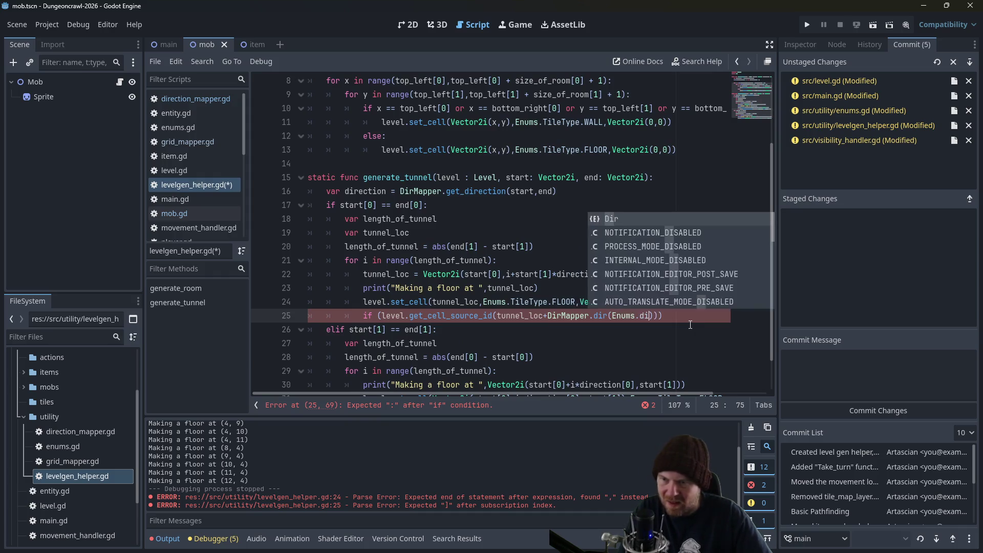
{"action": "type", "text": ".LEFT"}
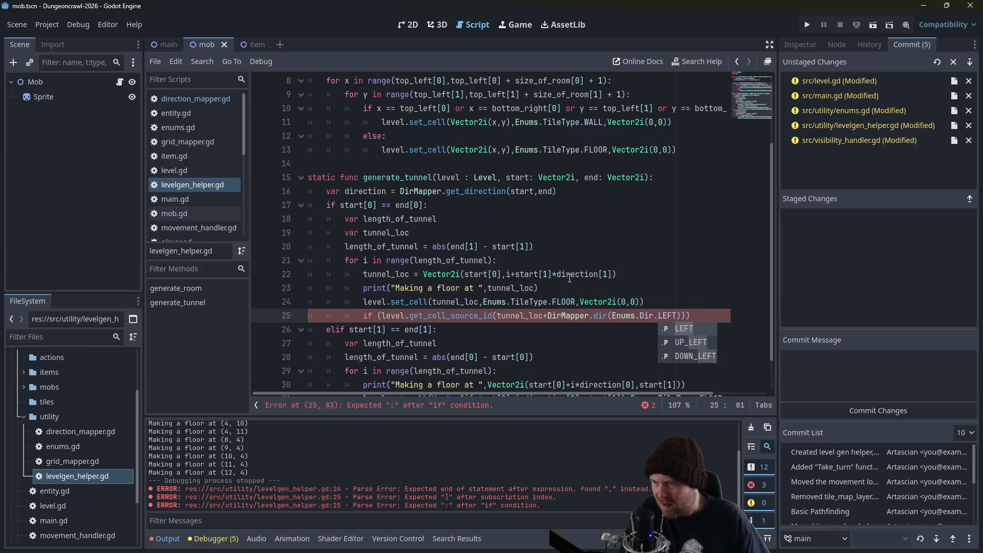
{"action": "left_click", "coordinate": [571, 274]}
{"action": "left_click", "coordinate": [687, 315]}
{"action": "type", "text": ")"}
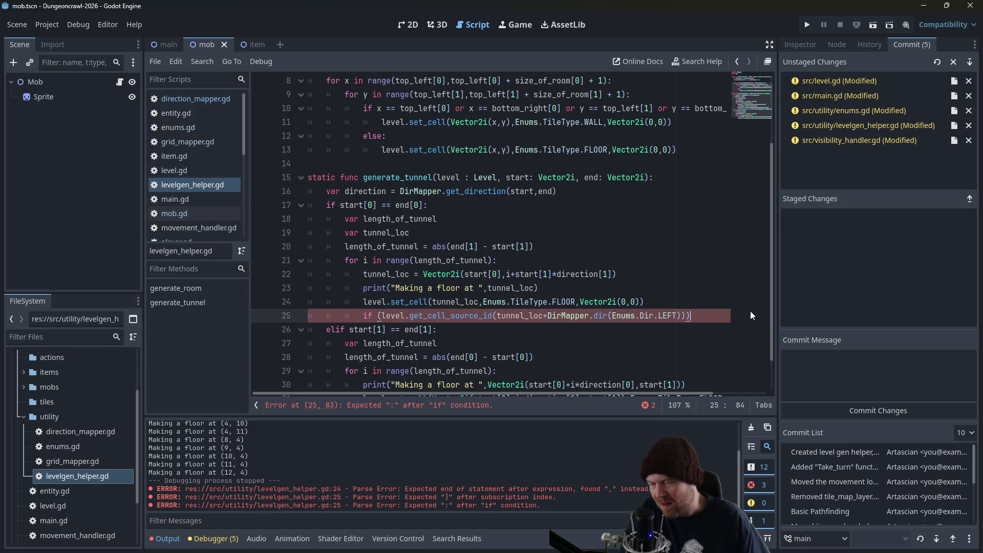
{"action": "type", "text": " == -1:"}
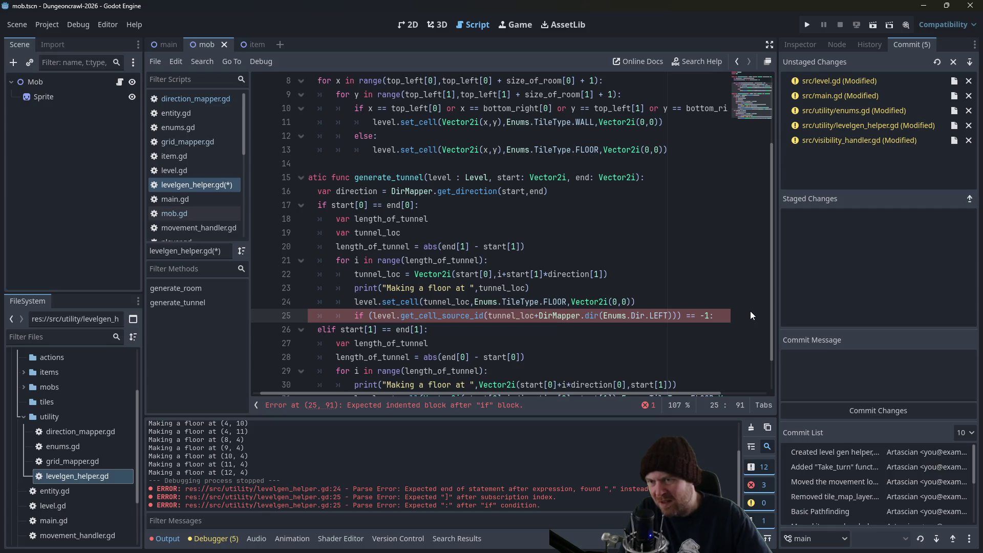
{"action": "key", "text": "Left"}
{"action": "key", "text": "Left"}
{"action": "key", "text": "Left"}
{"action": "key", "text": "Left"}
{"action": "key", "text": "BackSpace"}
{"action": "key", "text": "Right"}
{"action": "key", "text": "Right"}
{"action": "key", "text": "Right"}
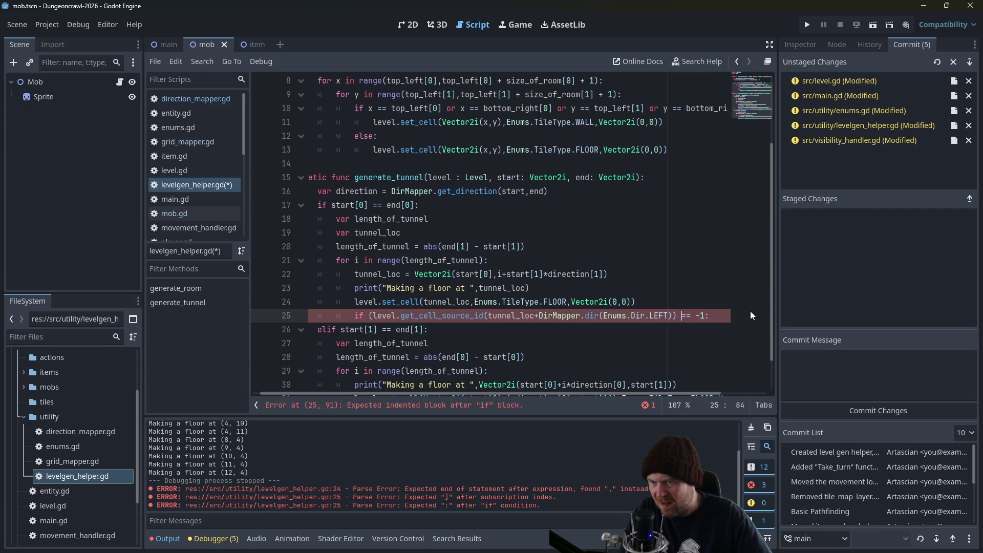
{"action": "type", "text": ")"}
{"action": "key", "text": "Right"}
{"action": "key", "text": "Return"}
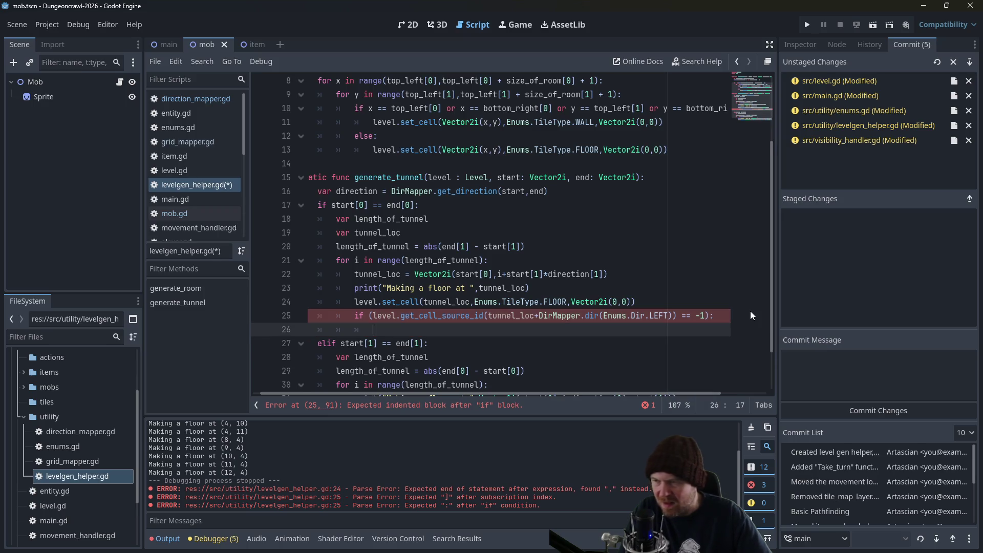
Make line 26 set a WALL tile at the left neighbour cell, and save.
{"action": "left_click_drag", "start_coordinate": [354, 302], "coordinate": [643, 304]}
{"action": "key", "text": "ctrl+c"}
{"action": "left_click", "coordinate": [501, 329]}
{"action": "key", "text": "ctrl+v"}
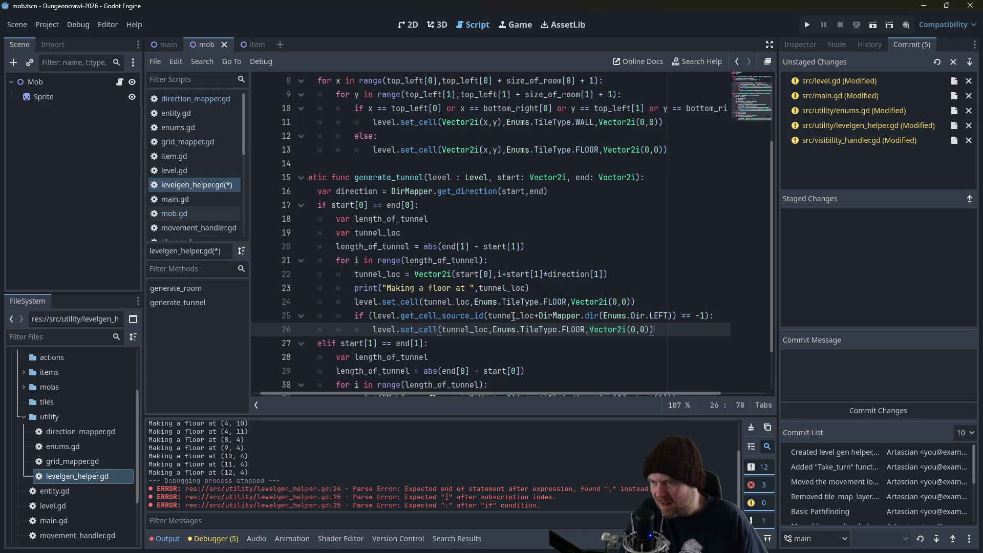
{"action": "left_click_drag", "start_coordinate": [488, 315], "coordinate": [672, 315]}
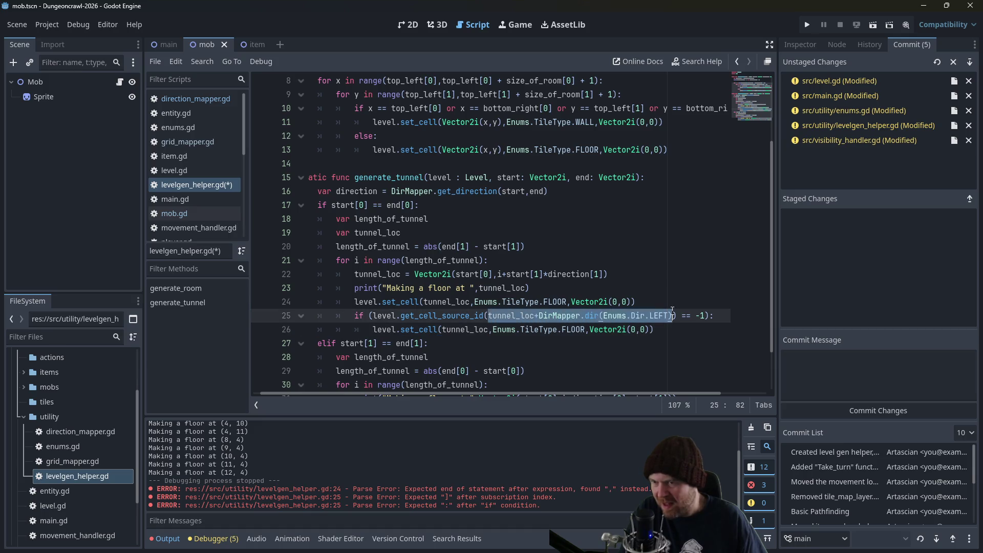
{"action": "key", "text": "ctrl+c"}
{"action": "double_click", "coordinate": [455, 329]}
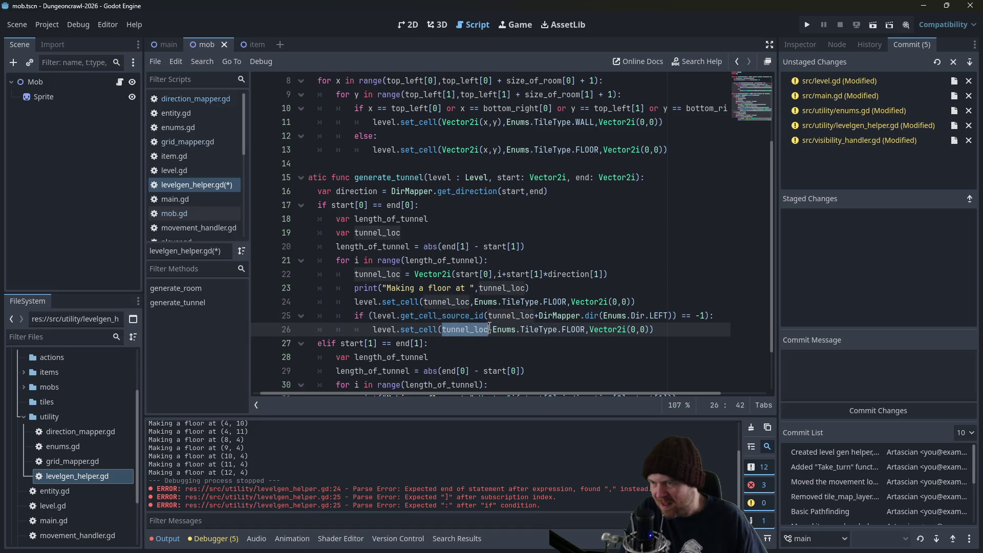
{"action": "key", "text": "ctrl+v"}
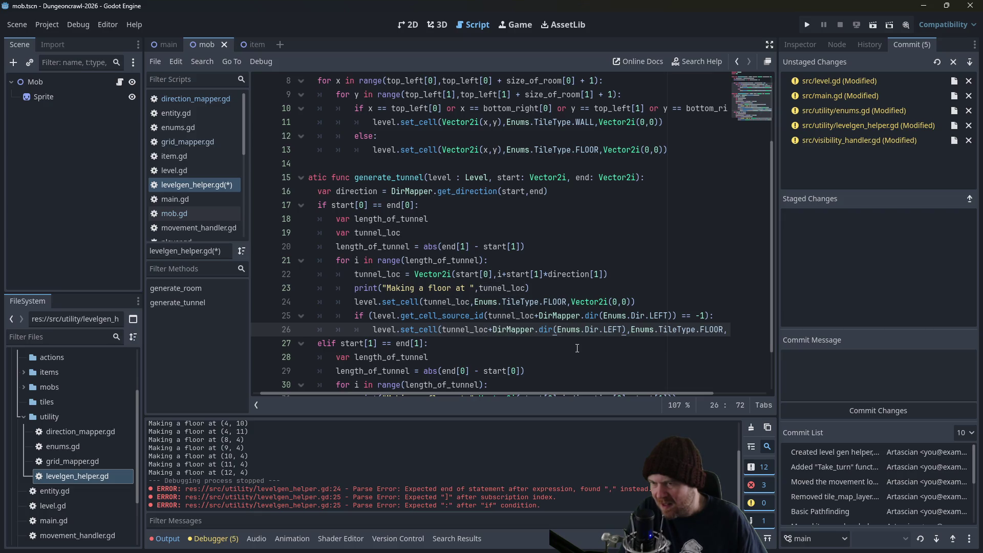
{"action": "double_click", "coordinate": [702, 329]}
{"action": "type", "text": "WALL"}
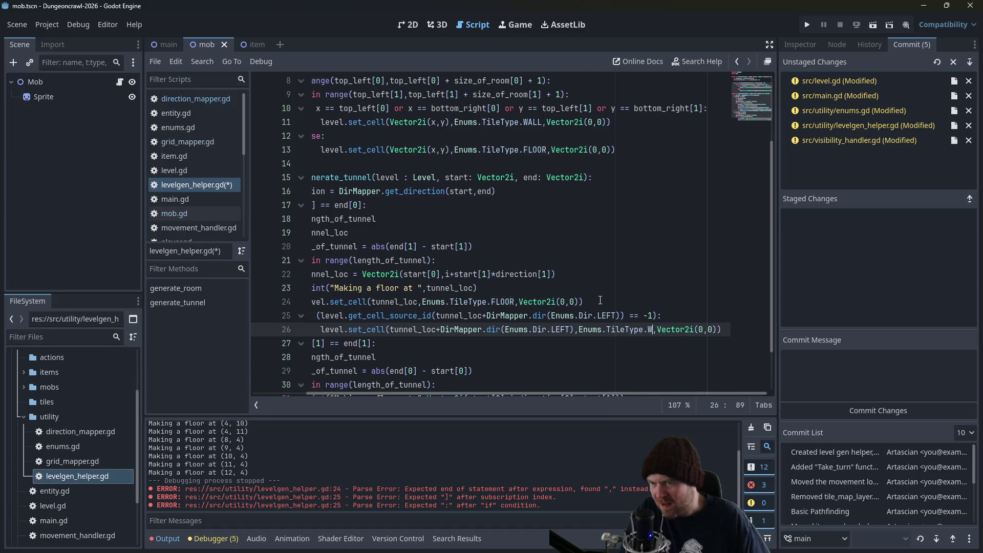
{"action": "key", "text": "ctrl+s"}
Duplicate the left-wall check below and change both LEFT references to RIGHT.
{"action": "scroll", "coordinate": [503, 310], "scroll_direction": "down", "scroll_amount": 1}
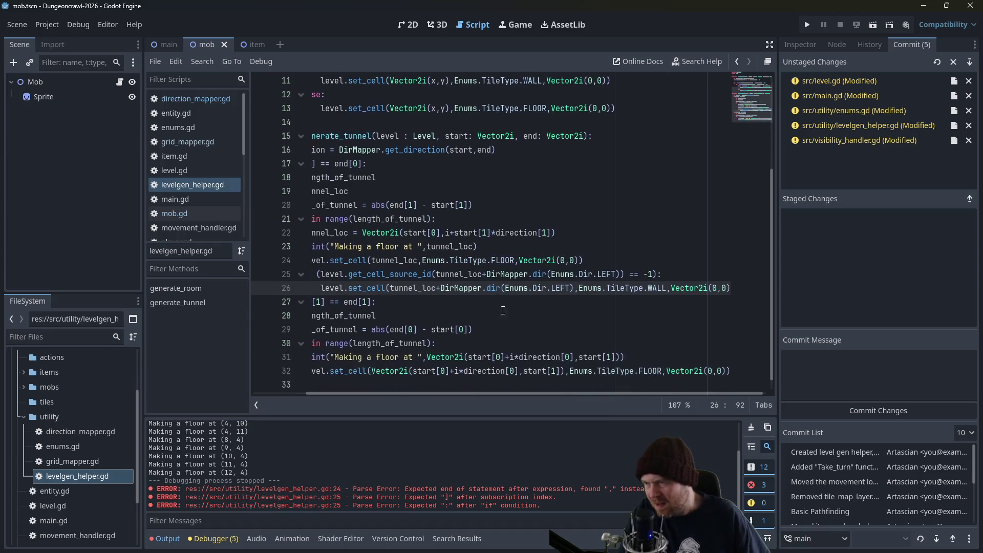
{"action": "left_click_drag", "start_coordinate": [447, 390], "coordinate": [396, 391]}
{"action": "mouse_move", "coordinate": [363, 276]}
{"action": "left_mouse_down"}
{"action": "mouse_move", "coordinate": [362, 288]}
{"action": "mouse_move", "coordinate": [323, 291]}
{"action": "mouse_move", "coordinate": [317, 302]}
{"action": "left_mouse_up"}
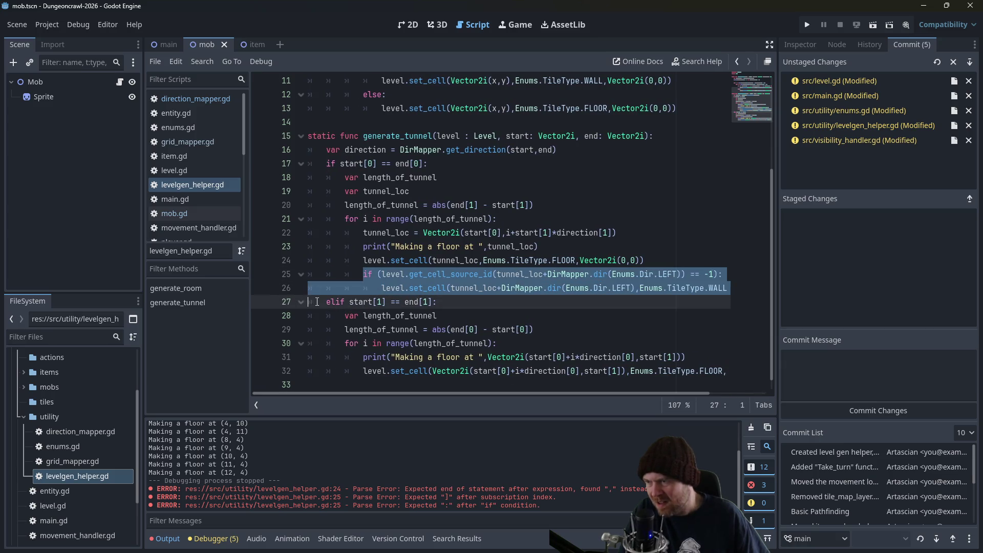
{"action": "left_click", "coordinate": [364, 288]}
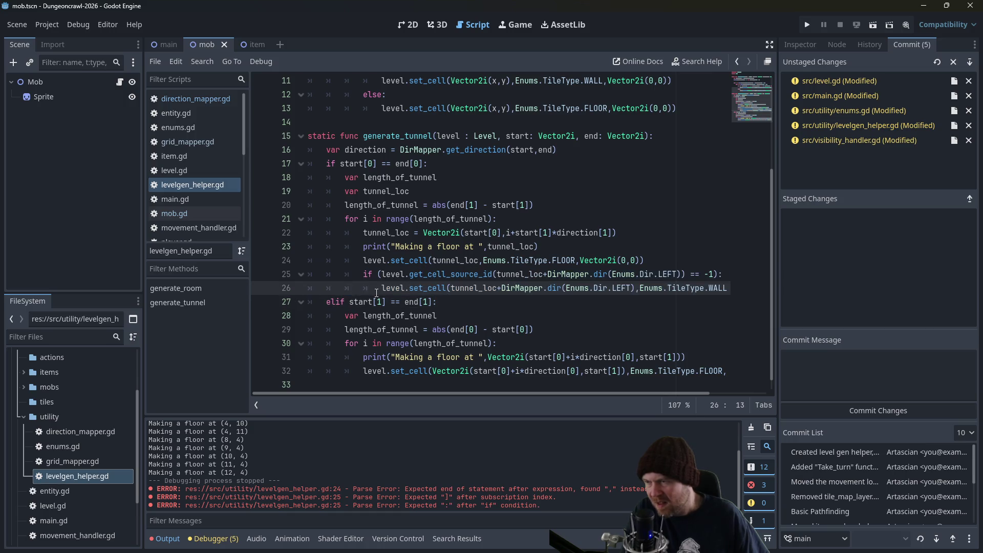
{"action": "left_click_drag", "start_coordinate": [449, 393], "coordinate": [566, 394]}
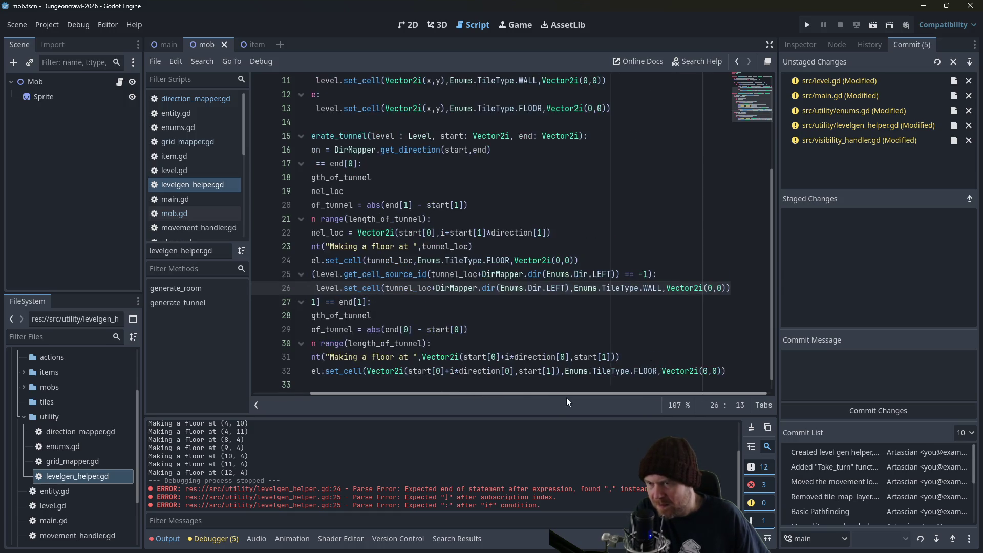
{"action": "key", "text": "Return"}
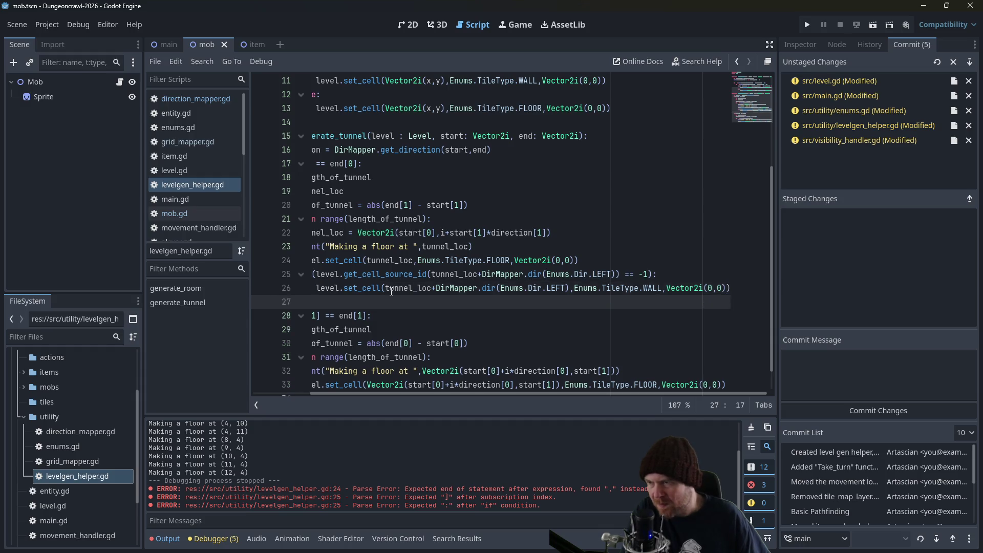
{"action": "key", "text": "ctrl+v"}
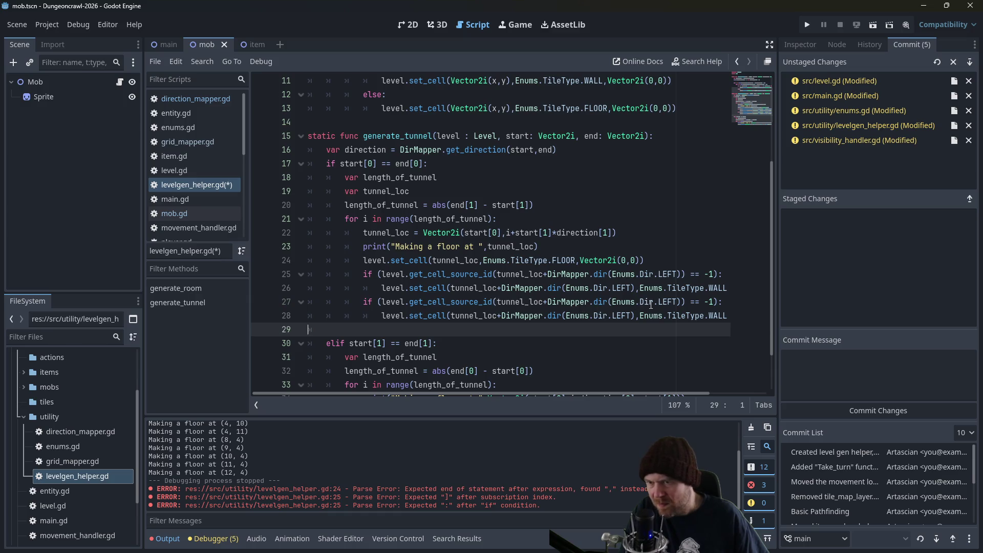
{"action": "double_click", "coordinate": [663, 301]}
{"action": "type", "text": "RIG"}
{"action": "key", "text": "Return"}
{"action": "key", "text": "Down"}
{"action": "key", "text": "BackSpace"}
{"action": "key", "text": "BackSpace"}
{"action": "key", "text": "BackSpace"}
{"action": "type", "text": "RIGHT"}
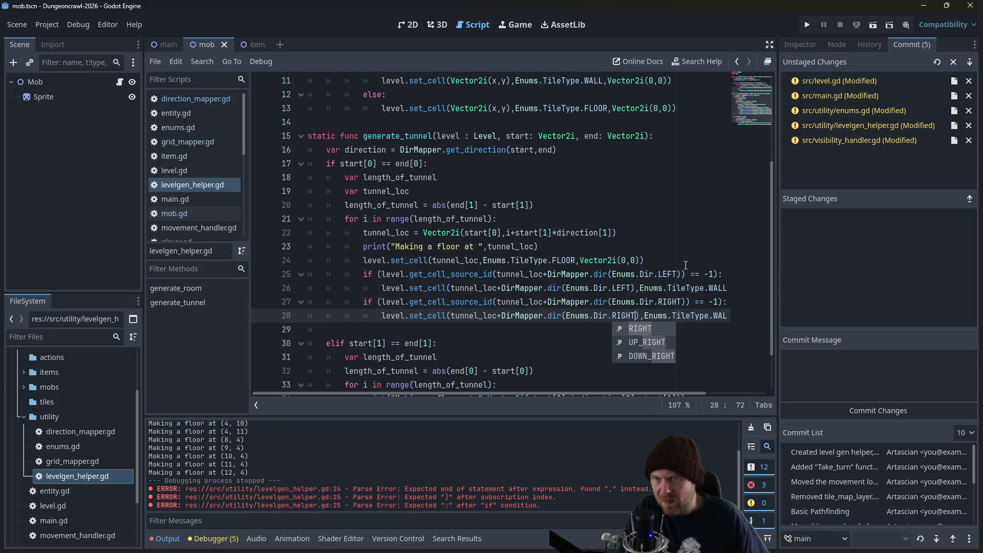
{"action": "left_click", "coordinate": [808, 24]}
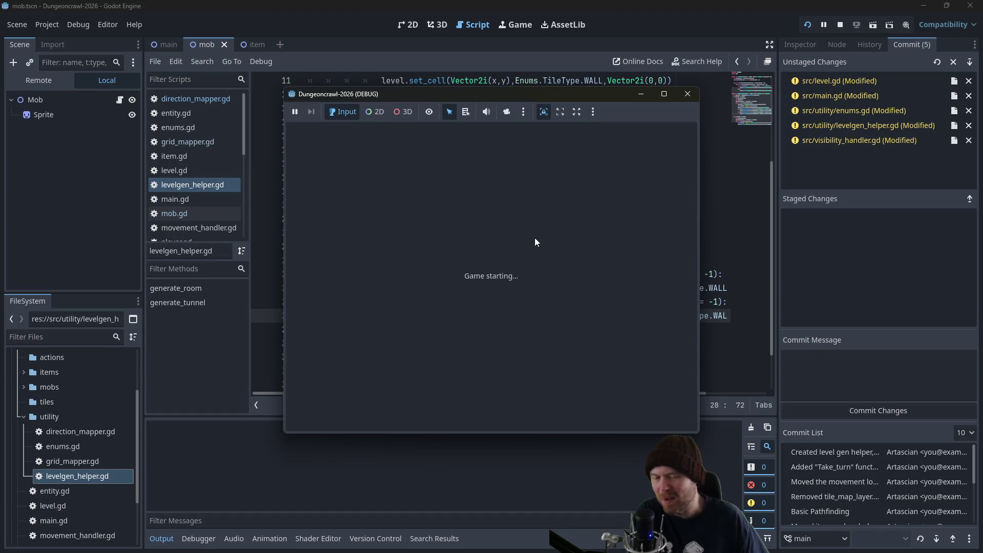
{"action": "key", "text": "Down"}
{"action": "key", "text": "Down"}
{"action": "key", "text": "Down"}
{"action": "key", "text": "Up"}
{"action": "key", "text": "Up"}
{"action": "key", "text": "Up"}
{"action": "key", "text": "Right"}
{"action": "key", "text": "Right"}
{"action": "key", "text": "Right"}
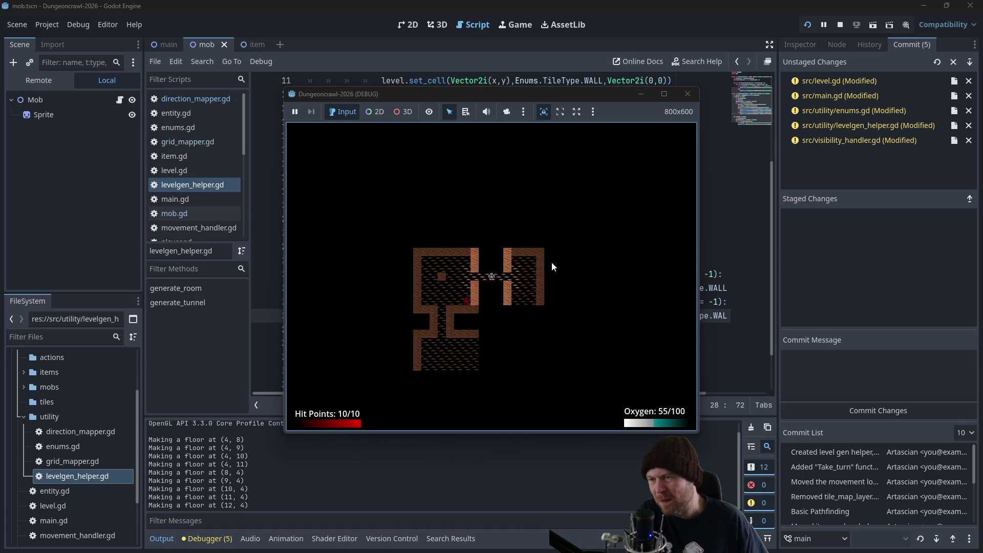
{"action": "key", "text": "Left"}
{"action": "key", "text": "Left"}
{"action": "key", "text": "Left"}
{"action": "key", "text": "Down"}
{"action": "key", "text": "Down"}
{"action": "key", "text": "Down"}
{"action": "key", "text": "Down"}
{"action": "key", "text": "Down"}
{"action": "key", "text": "Down"}
{"action": "left_click", "coordinate": [687, 94]}
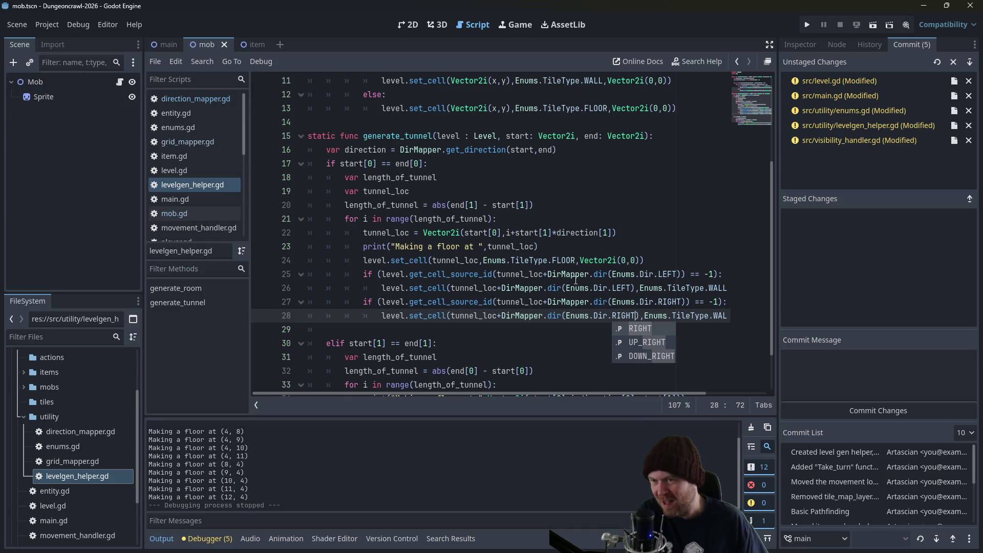
Copy the two side-wall checks into the elif branch and unindent them one level.
{"action": "scroll", "coordinate": [576, 280], "scroll_direction": "down", "scroll_amount": 1}
{"action": "mouse_move", "coordinate": [362, 232]}
{"action": "left_mouse_down"}
{"action": "mouse_move", "coordinate": [358, 274]}
{"action": "mouse_move", "coordinate": [399, 274]}
{"action": "mouse_move", "coordinate": [314, 292]}
{"action": "left_mouse_up"}
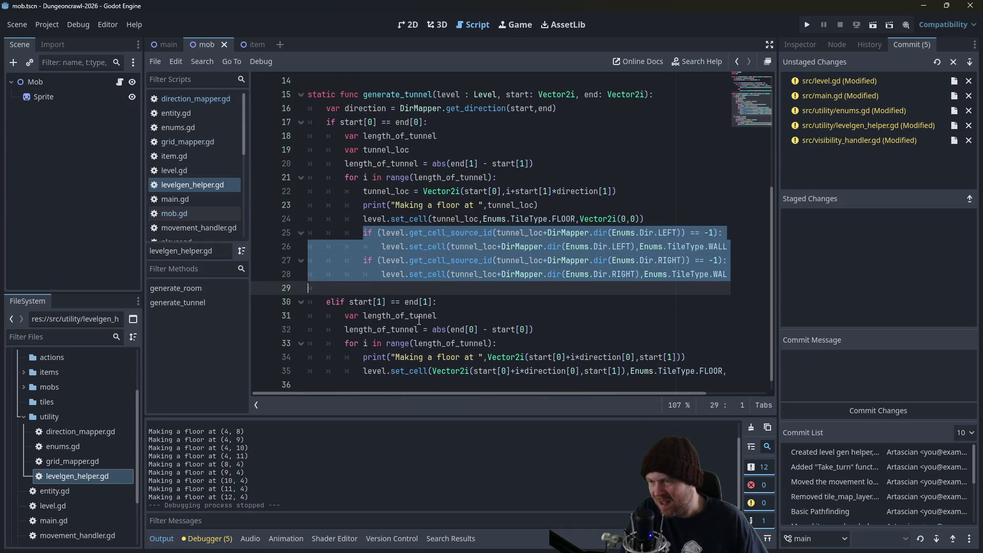
{"action": "scroll", "coordinate": [419, 320], "scroll_direction": "down", "scroll_amount": 1}
{"action": "left_click", "coordinate": [383, 374]}
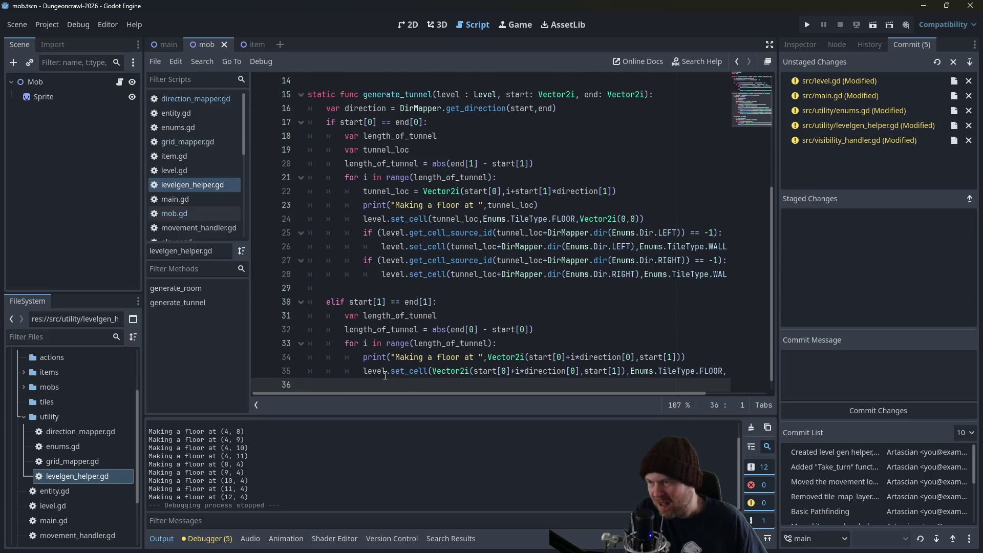
{"action": "key", "text": "End"}
{"action": "key", "text": "Return"}
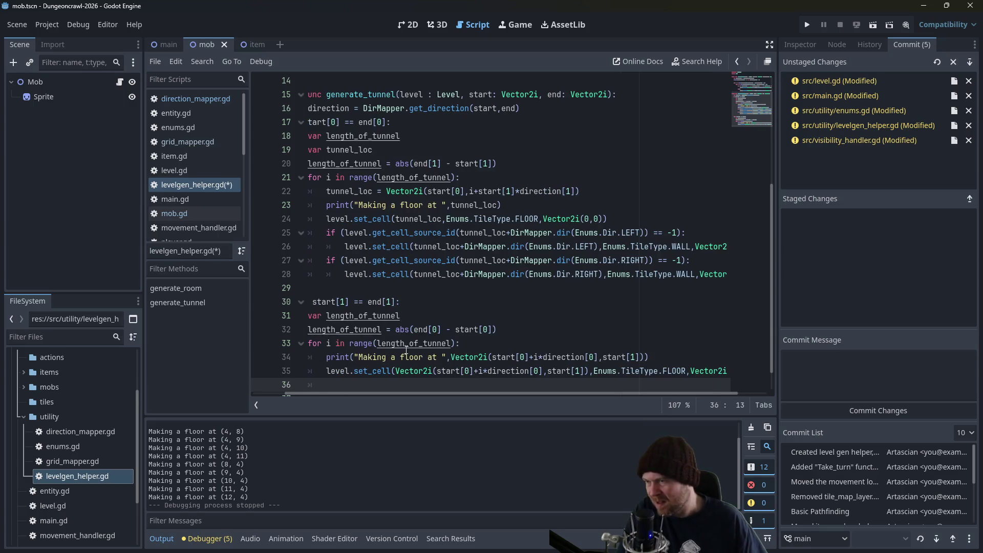
{"action": "key", "text": "ctrl+v"}
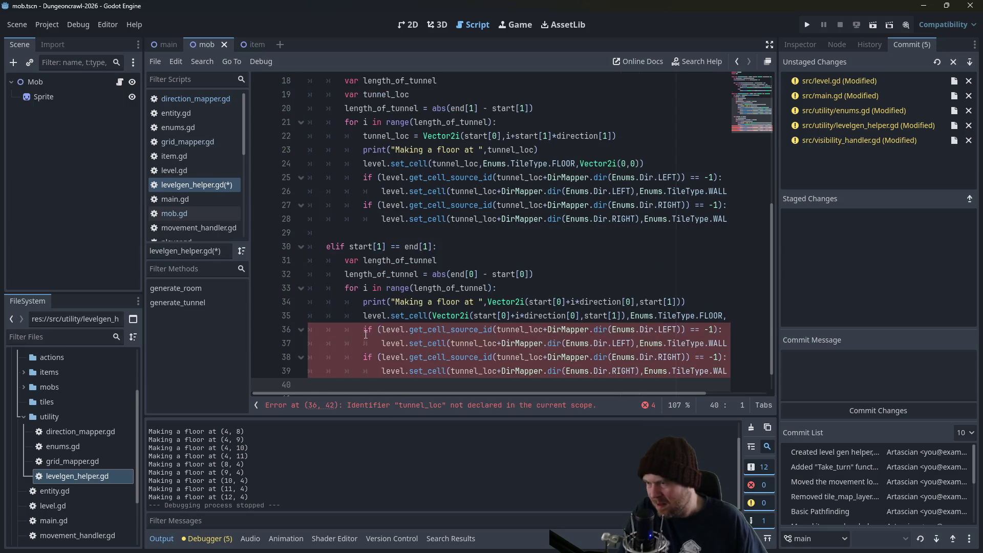
{"action": "left_click_drag", "start_coordinate": [361, 328], "coordinate": [400, 367]}
{"action": "key", "text": "shift+Tab"}
{"action": "left_click", "coordinate": [631, 329]}
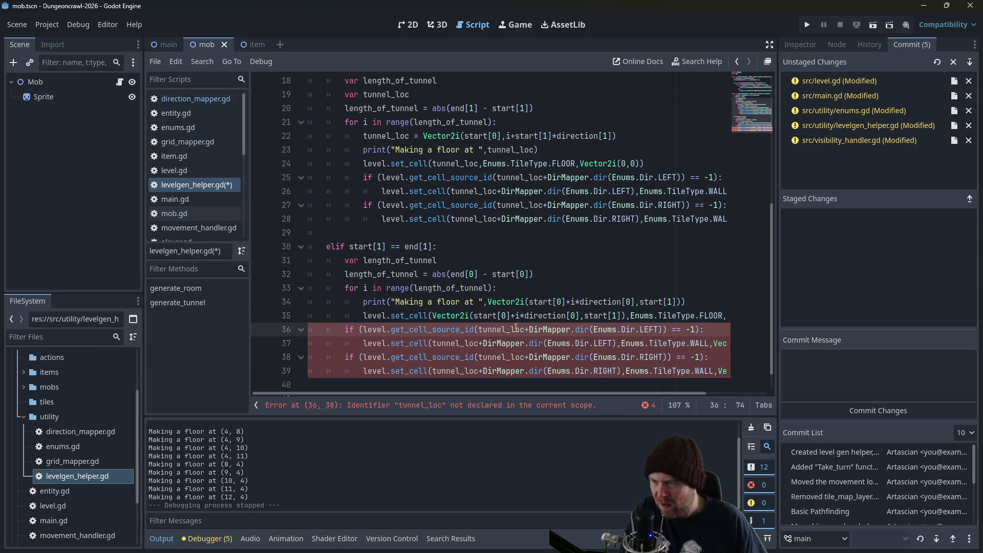
Move the length_of_tunnel and tunnel_loc declarations out of the first branch to below the direction line.
{"action": "scroll", "coordinate": [431, 269], "scroll_direction": "up", "scroll_amount": 1}
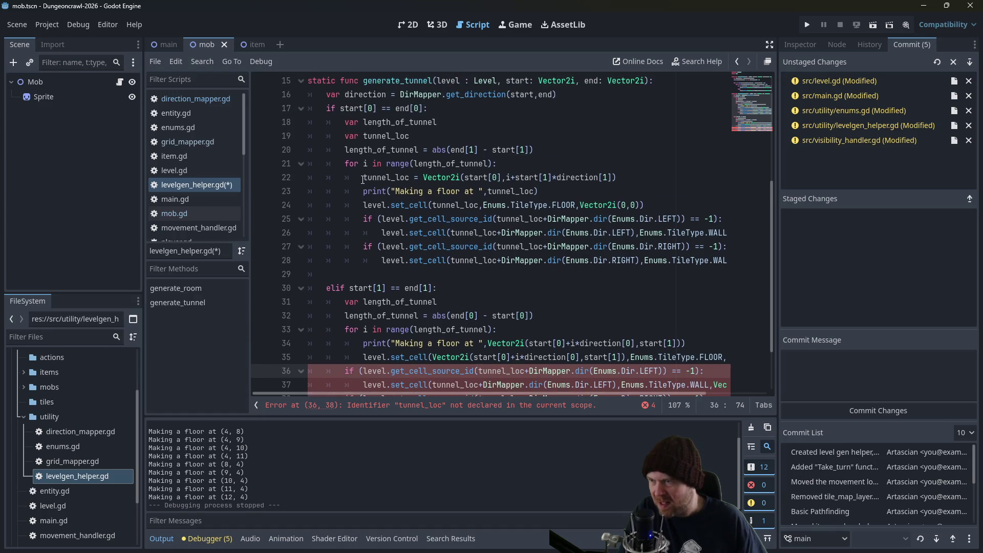
{"action": "left_click", "coordinate": [364, 178]}
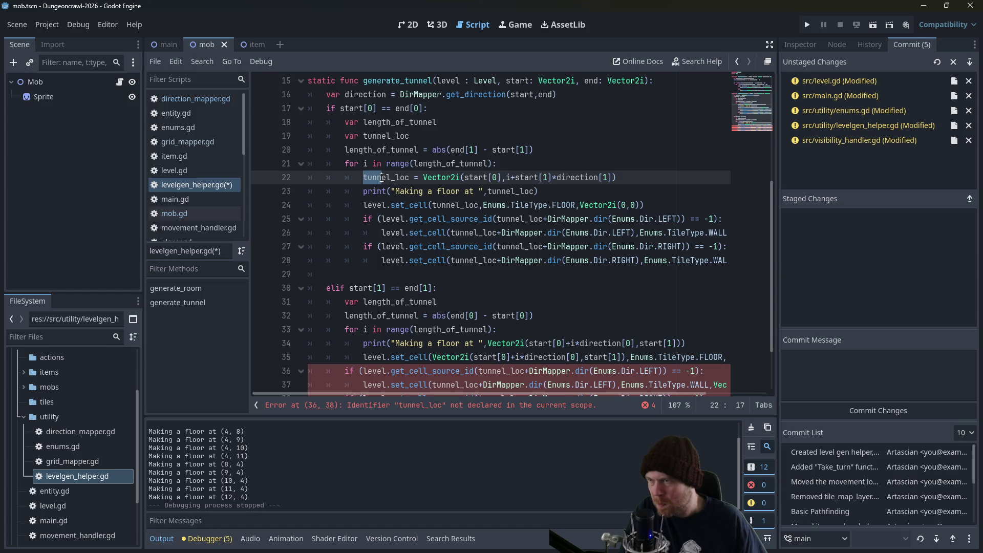
{"action": "scroll", "coordinate": [417, 151], "scroll_direction": "up", "scroll_amount": 1}
{"action": "mouse_move", "coordinate": [420, 175]}
{"action": "left_mouse_down"}
{"action": "mouse_move", "coordinate": [359, 177]}
{"action": "mouse_move", "coordinate": [345, 163]}
{"action": "left_mouse_up"}
{"action": "key", "text": "BackSpace"}
{"action": "key", "text": "ctrl+z"}
{"action": "key", "text": "ctrl+z"}
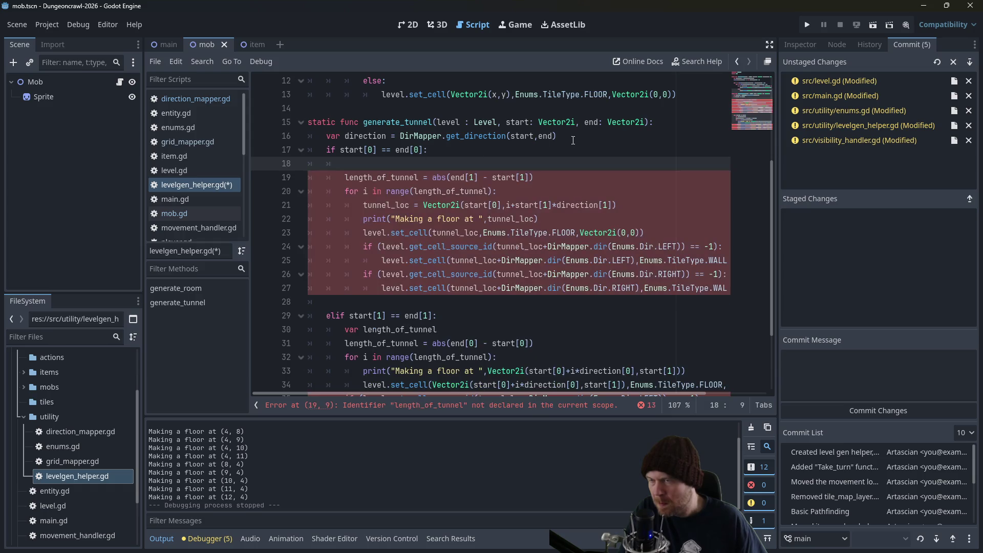
{"action": "left_click", "coordinate": [433, 177]}
{"action": "left_click_drag", "start_coordinate": [433, 176], "coordinate": [301, 168]}
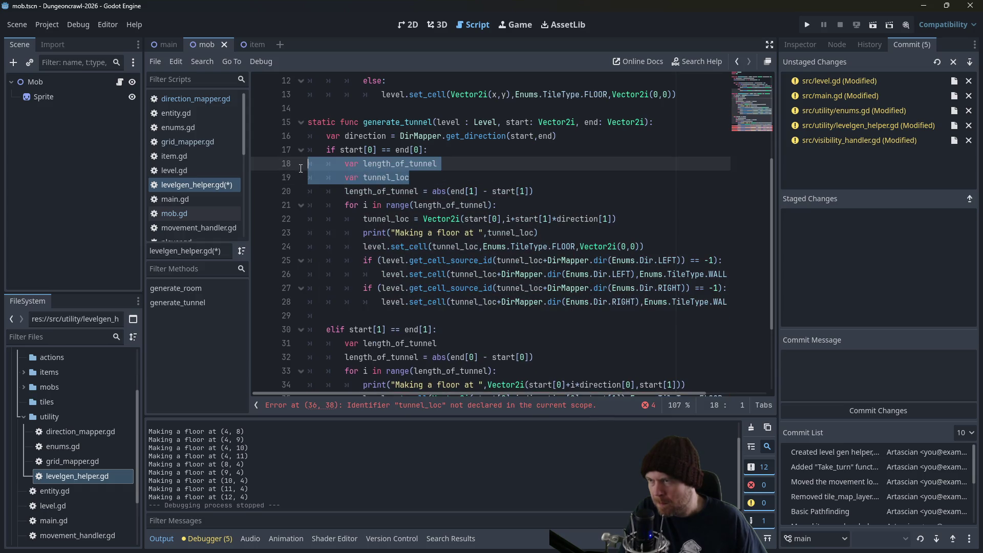
{"action": "key", "text": "ctrl+x"}
{"action": "left_click", "coordinate": [590, 135]}
{"action": "key", "text": "Return"}
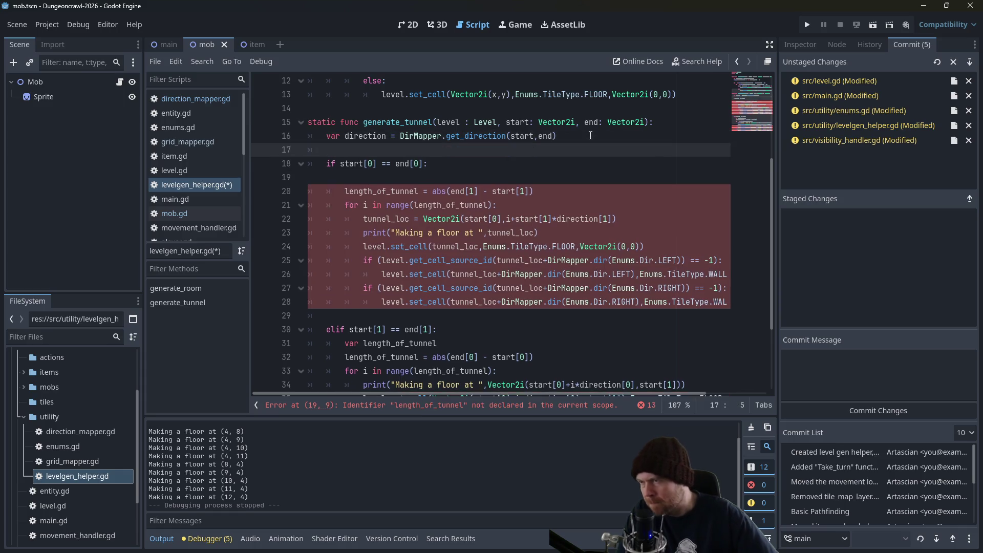
{"action": "key", "text": "ctrl+v"}
Align the moved declarations with the function body, drop the blank line, and delete the duplicate length_of_tunnel.
{"action": "key", "text": "Up"}
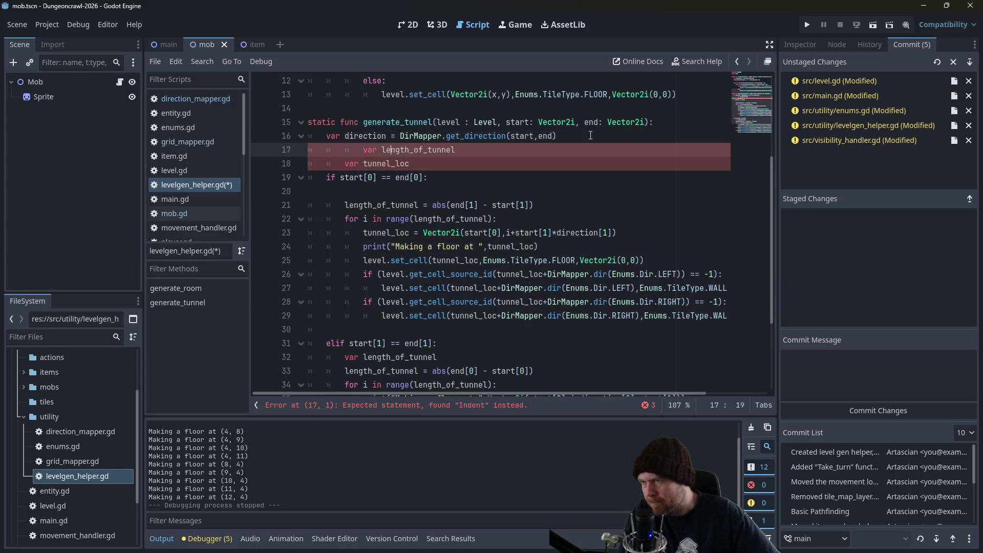
{"action": "key", "text": "Home"}
{"action": "key", "text": "BackSpace"}
{"action": "key", "text": "BackSpace"}
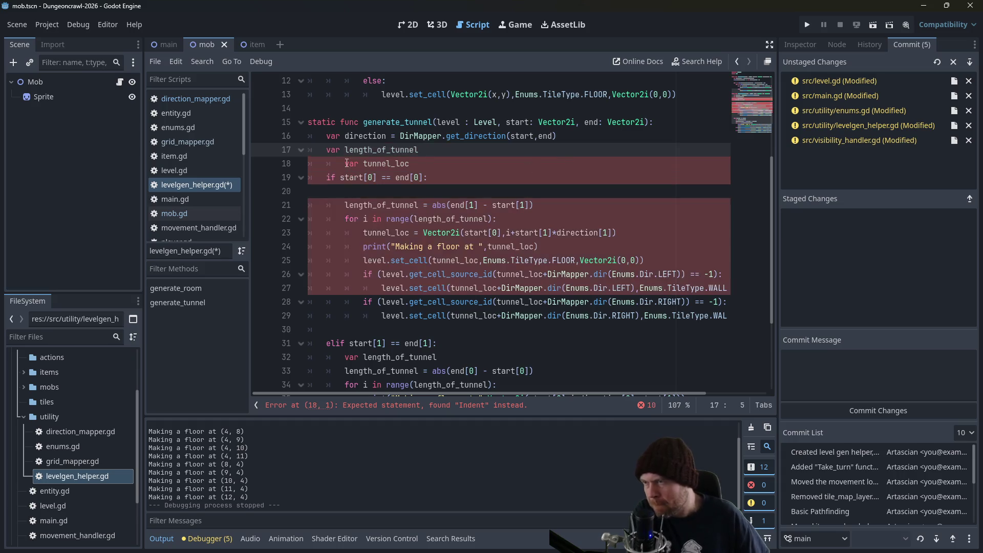
{"action": "key", "text": "Down"}
{"action": "key", "text": "BackSpace"}
{"action": "key", "text": "Down"}
{"action": "key", "text": "End"}
{"action": "key", "text": "Delete"}
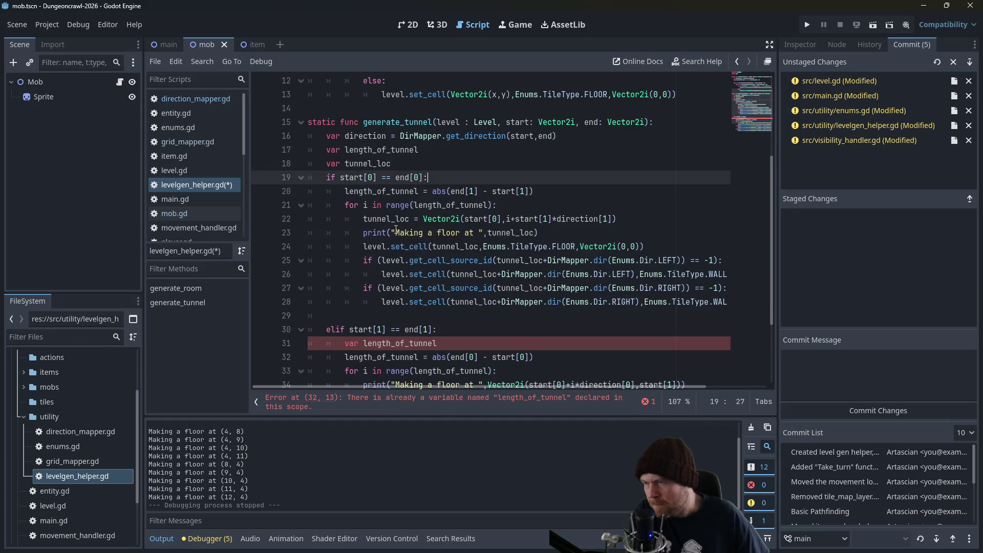
{"action": "scroll", "coordinate": [390, 297], "scroll_direction": "down", "scroll_amount": 1}
{"action": "left_click_drag", "start_coordinate": [448, 304], "coordinate": [450, 293]}
{"action": "key", "text": "BackSpace"}
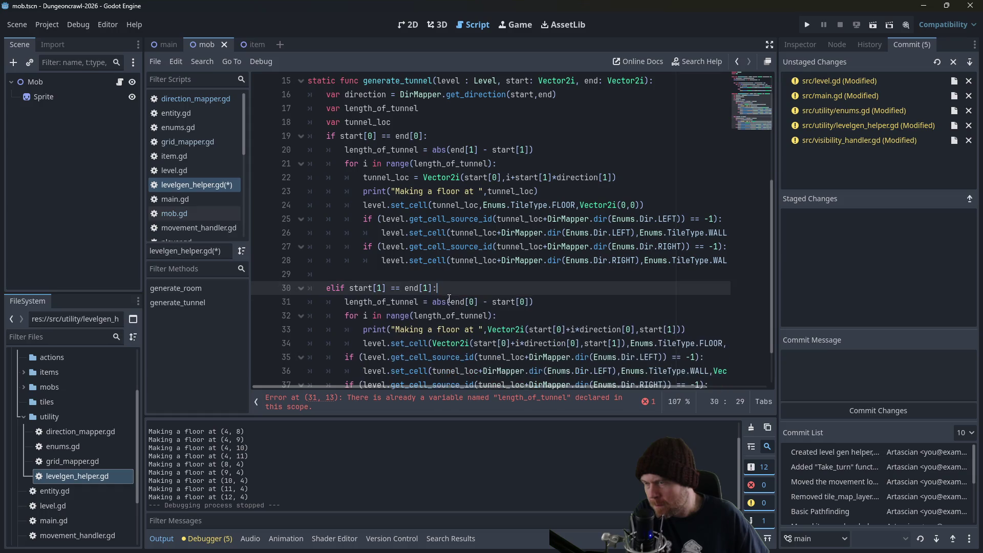
In the horizontal loop, assign the Vector2i position to tunnel_loc and use tunnel_loc in set_cell and print.
{"action": "scroll", "coordinate": [480, 269], "scroll_direction": "down", "scroll_amount": 1}
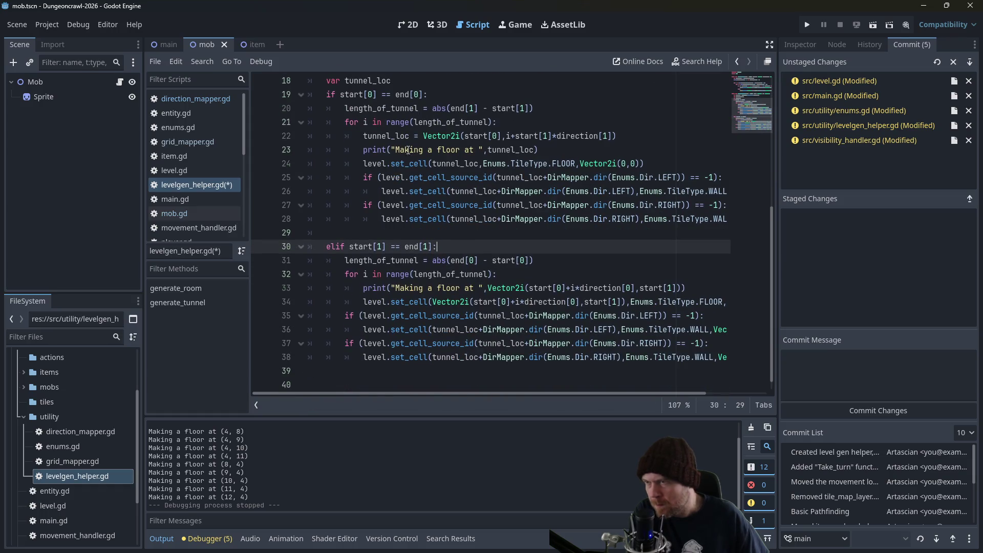
{"action": "key", "text": "Down"}
{"action": "key", "text": "Down"}
{"action": "key", "text": "End"}
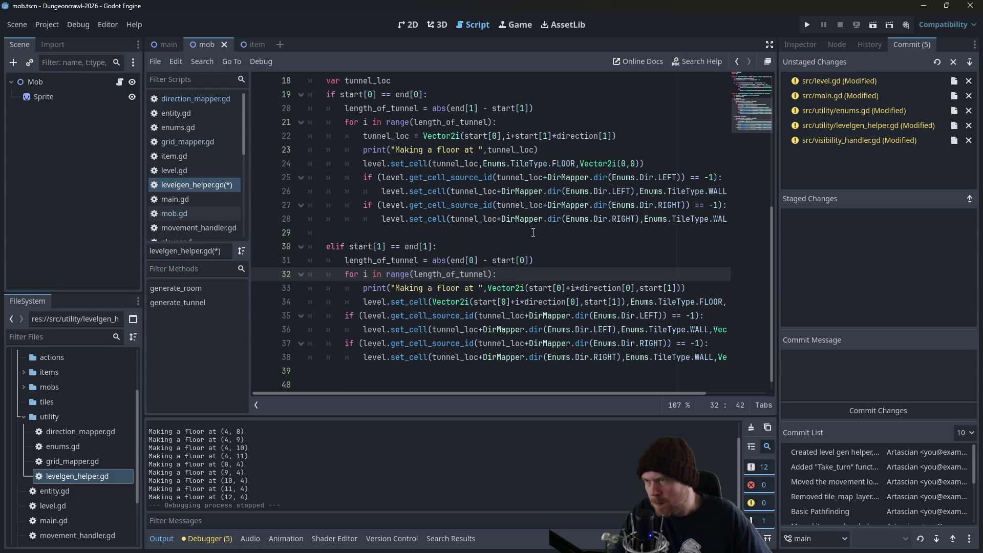
{"action": "key", "text": "Return"}
{"action": "type", "text": "tunnel_loc"}
{"action": "left_click_drag", "start_coordinate": [433, 315], "coordinate": [622, 316]}
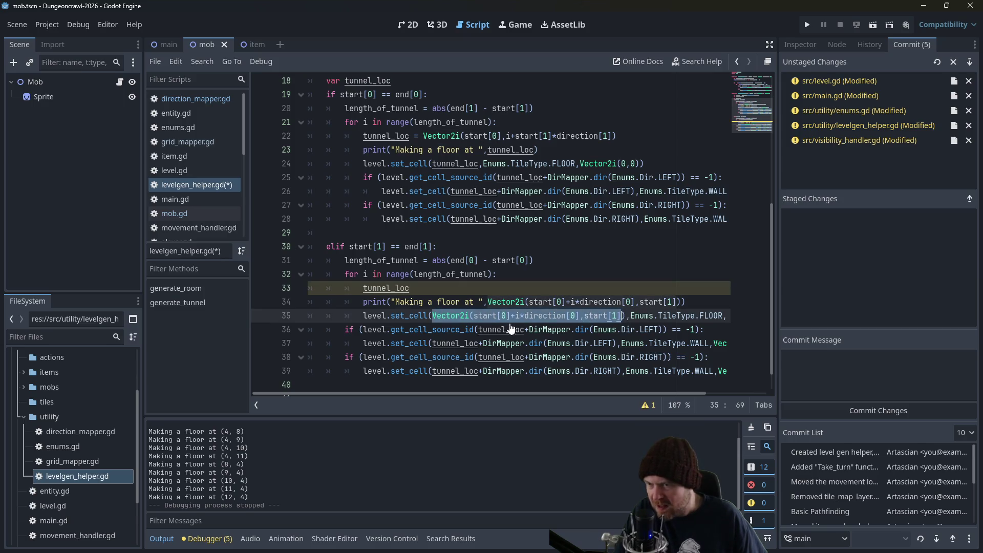
{"action": "key", "text": "ctrl+x"}
{"action": "key", "text": "Up"}
{"action": "key", "text": "Up"}
{"action": "type", "text": "="}
{"action": "key", "text": "ctrl+v"}
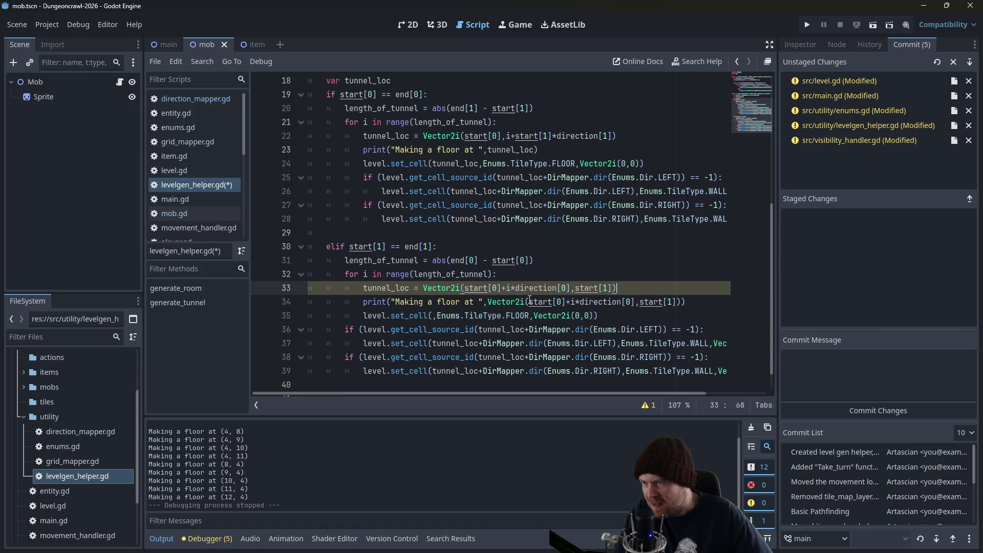
{"action": "left_click", "coordinate": [437, 315]}
{"action": "type", "text": "tunnel"}
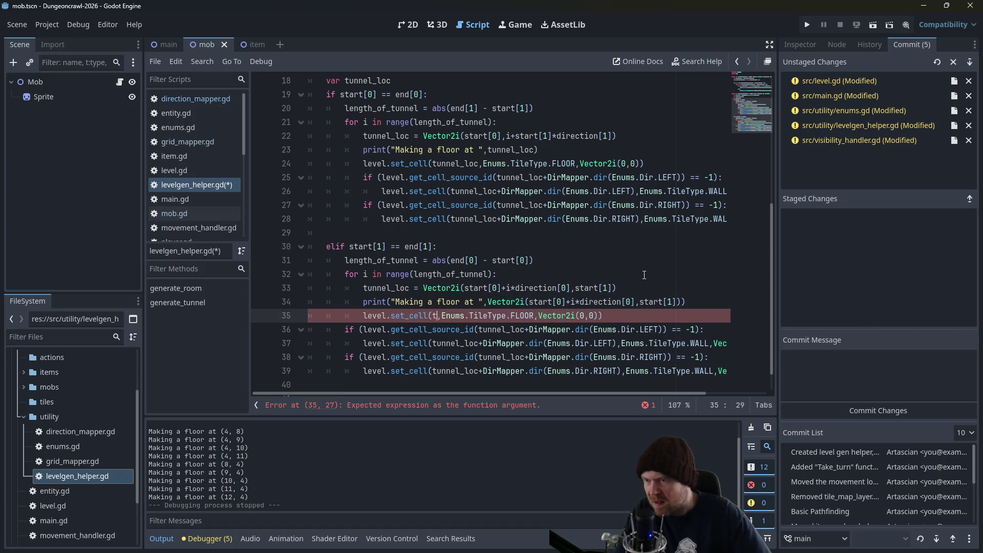
{"action": "type", "text": "_loc"}
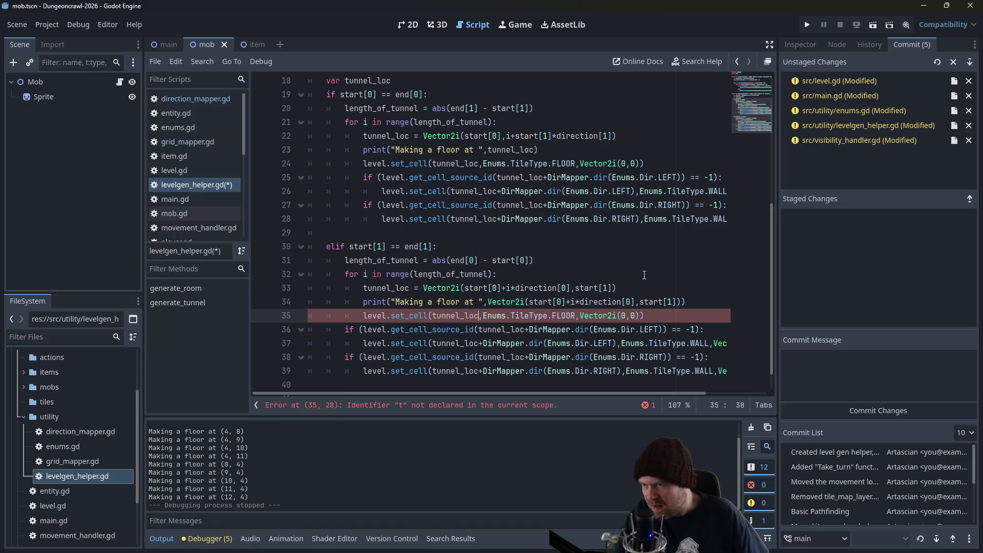
{"action": "left_click_drag", "start_coordinate": [487, 302], "coordinate": [683, 302]}
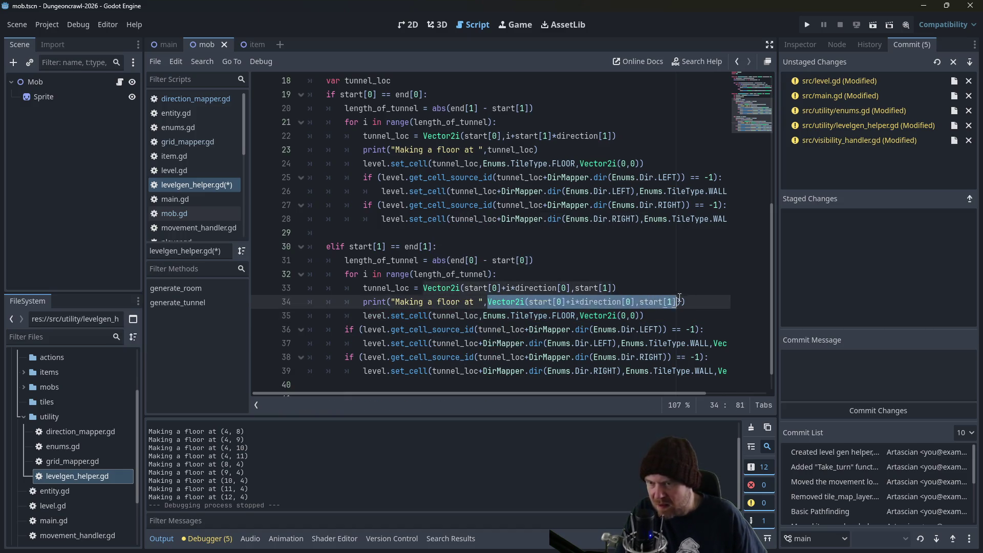
{"action": "type", "text": "tunnel_"}
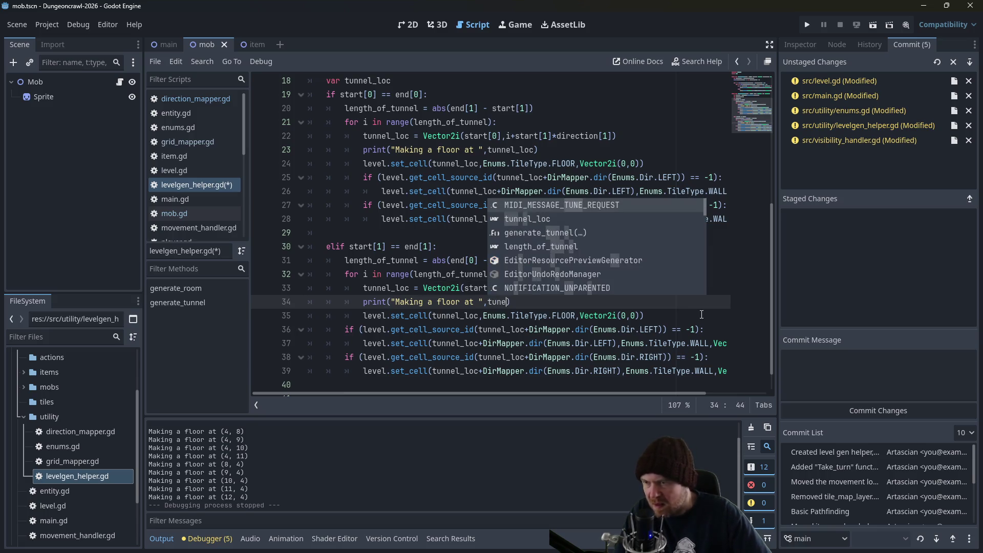
{"action": "key", "text": "Return"}
{"action": "key", "text": "End"}
Change the first copied wall check and its wall line from LEFT to UP.
{"action": "left_click", "coordinate": [615, 330]}
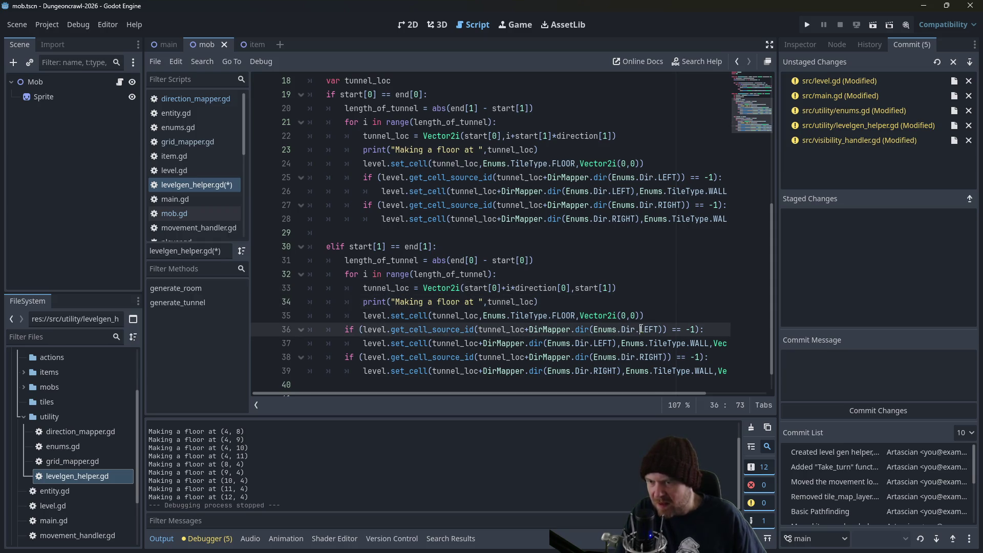
{"action": "left_click_drag", "start_coordinate": [655, 329], "coordinate": [659, 329]}
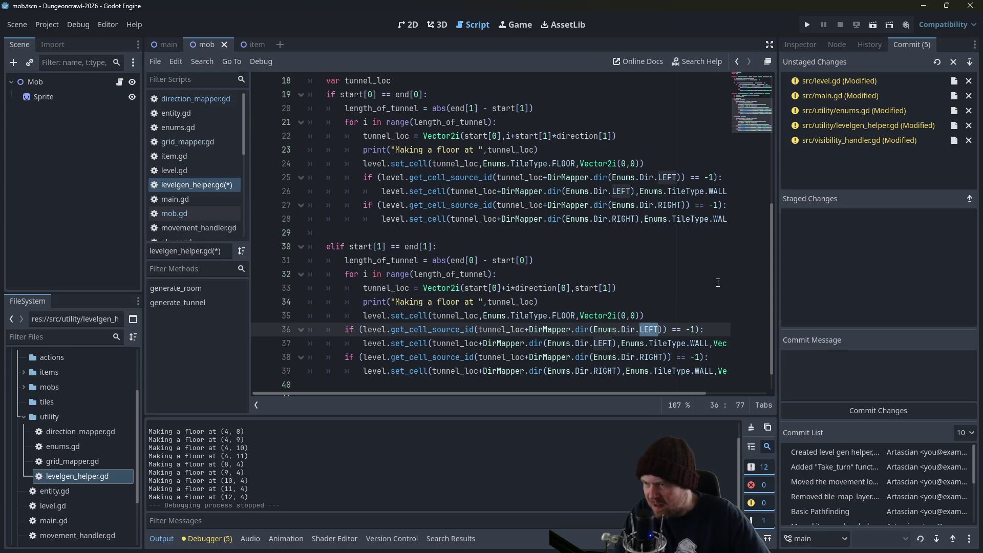
{"action": "type", "text": "UP"}
{"action": "key", "text": "Escape"}
{"action": "key", "text": "Down"}
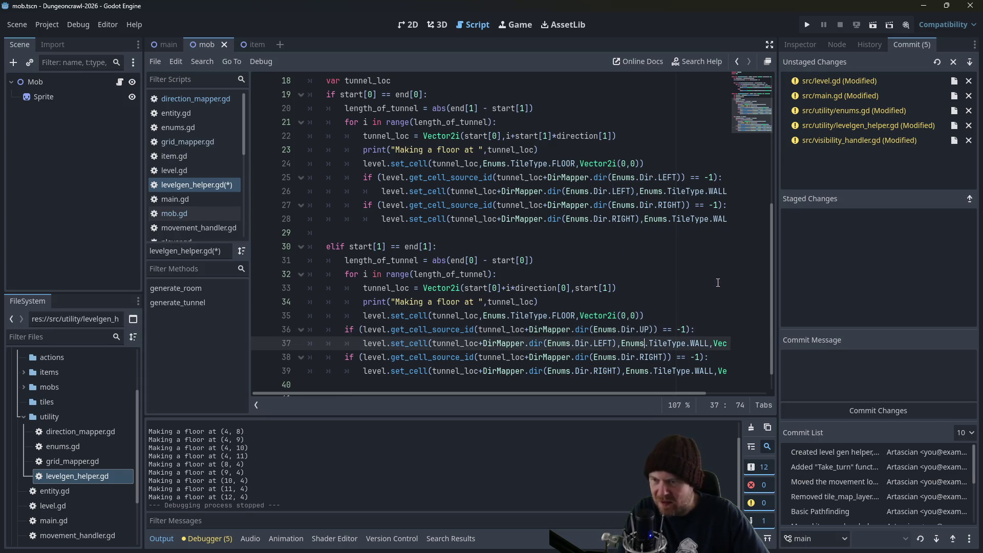
{"action": "key", "text": "Left"}
{"action": "key", "text": "BackSpace"}
{"action": "key", "text": "BackSpace"}
{"action": "key", "text": "BackSpace"}
{"action": "type", "text": "UP"}
{"action": "key", "text": "Escape"}
Change the second wall check and its wall line on lines 38–39 from RIGHT to DOWN.
{"action": "key", "text": "Down"}
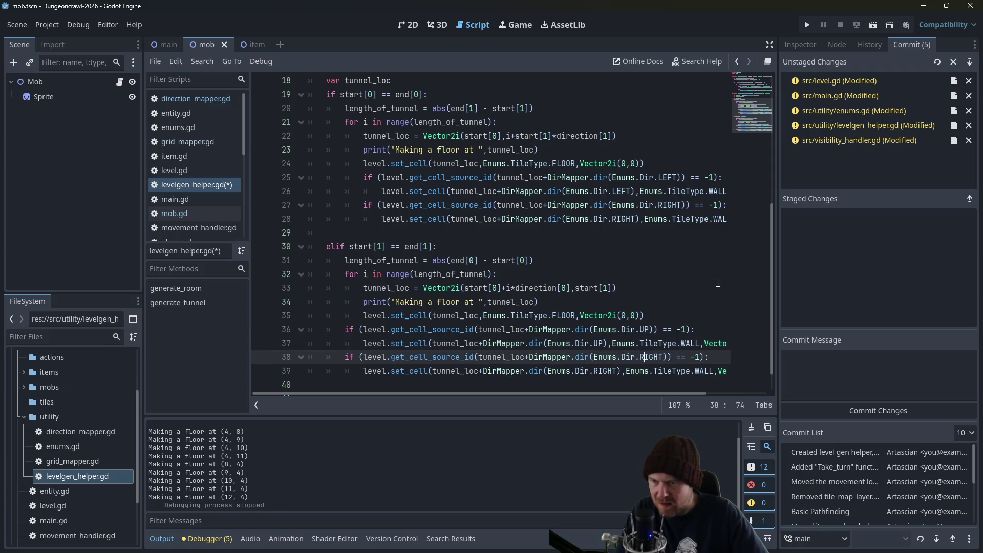
{"action": "key", "text": "BackSpace"}
{"action": "key", "text": "BackSpace"}
{"action": "type", "text": "DOWN"}
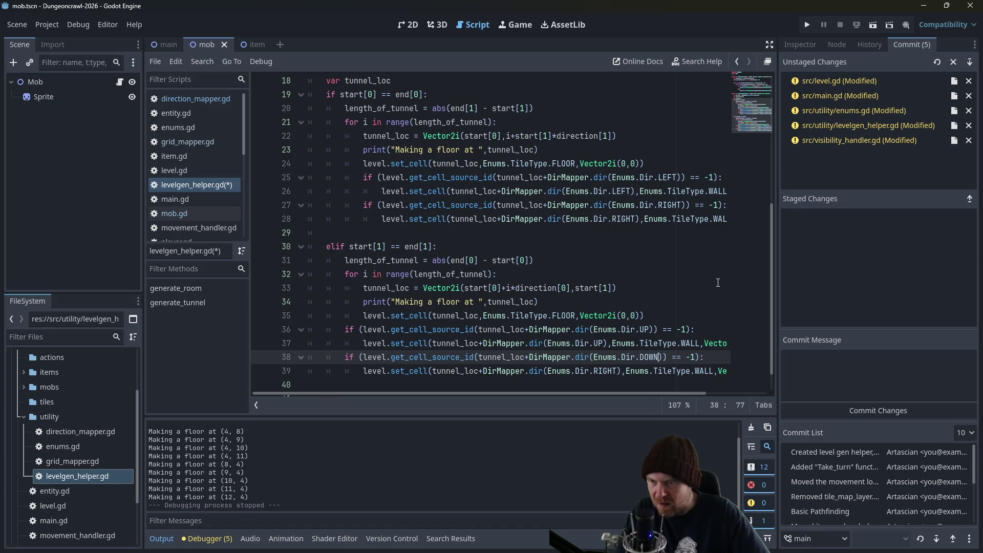
{"action": "key", "text": "Escape"}
{"action": "key", "text": "Left"}
{"action": "key", "text": "Left"}
{"action": "key", "text": "Left"}
{"action": "key", "text": "Down"}
{"action": "key", "text": "BackSpace"}
{"action": "key", "text": "BackSpace"}
{"action": "key", "text": "BackSpace"}
{"action": "type", "text": "DOWN"}
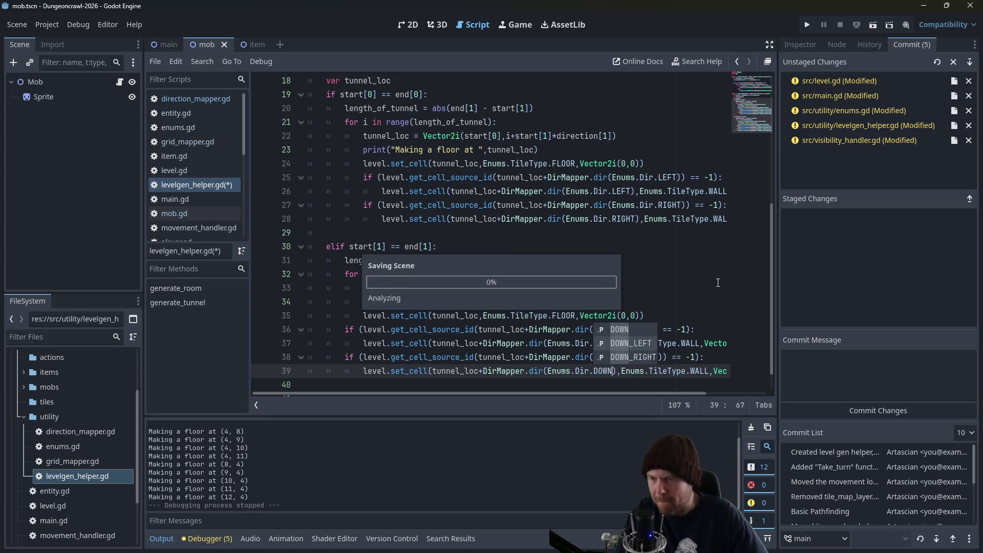
Test-run the project, then indent the UP and DOWN wall checks into the tunnel loop.
{"action": "left_click", "coordinate": [807, 25]}
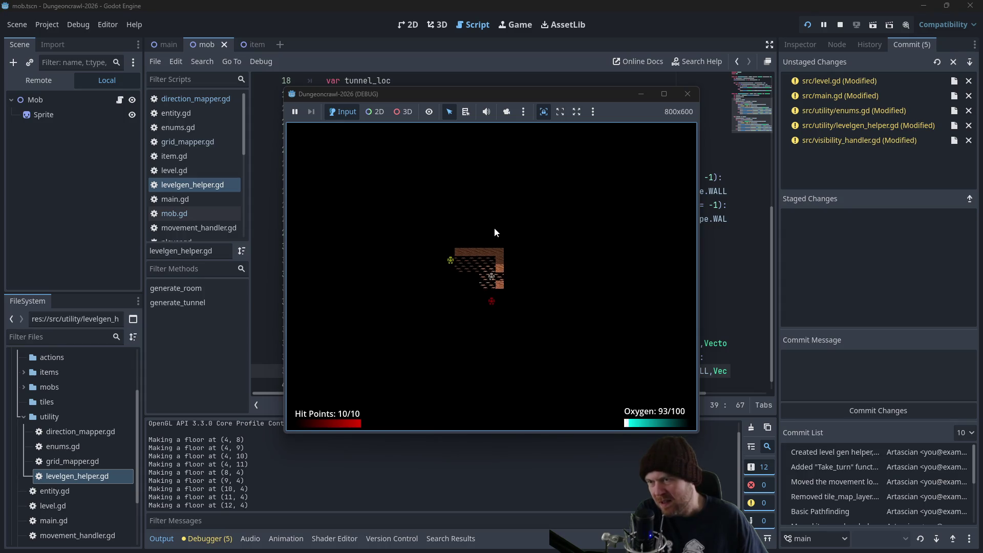
{"action": "left_click", "coordinate": [687, 94]}
{"action": "left_click", "coordinate": [538, 274]}
{"action": "scroll", "coordinate": [518, 302], "scroll_direction": "down", "scroll_amount": 1}
{"action": "mouse_move", "coordinate": [338, 317]}
{"action": "left_mouse_down"}
{"action": "mouse_move", "coordinate": [461, 343]}
{"action": "mouse_move", "coordinate": [482, 357]}
{"action": "left_mouse_up"}
{"action": "key", "text": "Tab"}
{"action": "left_click", "coordinate": [601, 205]}
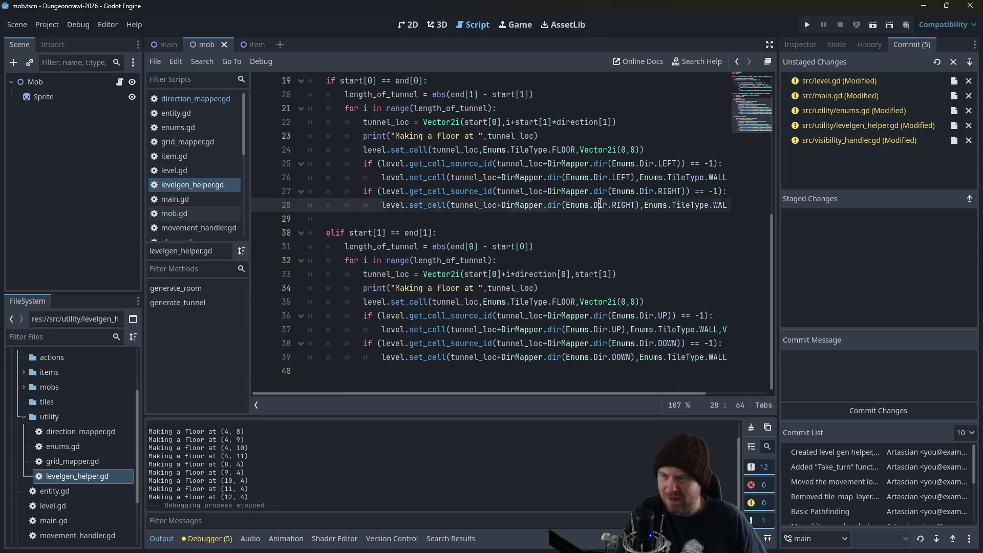
Run the game again and walk the player right, left and down through the tunnels.
{"action": "left_click", "coordinate": [807, 24]}
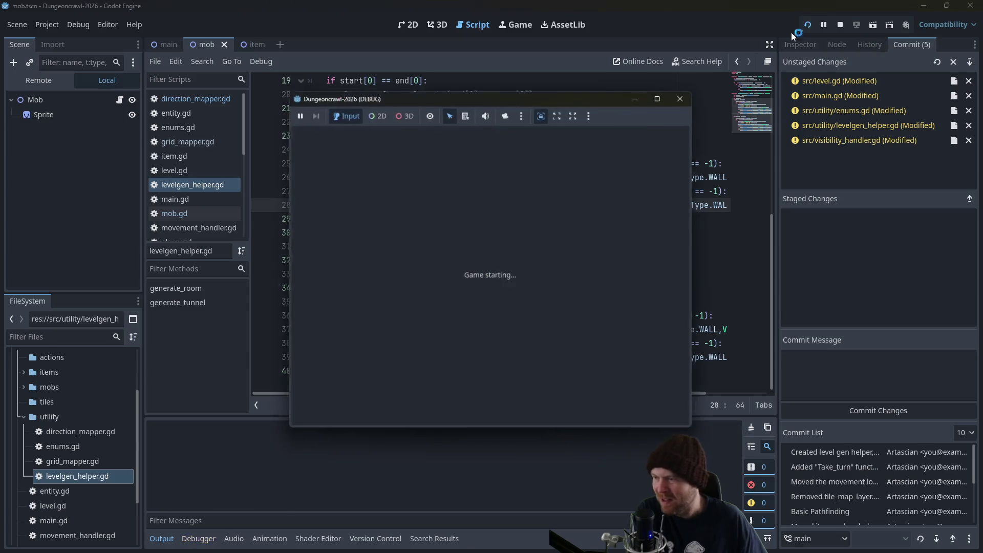
{"action": "key", "text": "Right"}
{"action": "key", "text": "Right"}
{"action": "key", "text": "Right"}
{"action": "key", "text": "Left"}
{"action": "key", "text": "Left"}
{"action": "key", "text": "Left"}
{"action": "key", "text": "Left"}
{"action": "key", "text": "Left"}
{"action": "key", "text": "Left"}
{"action": "key", "text": "Down"}
{"action": "key", "text": "Down"}
{"action": "key", "text": "Down"}
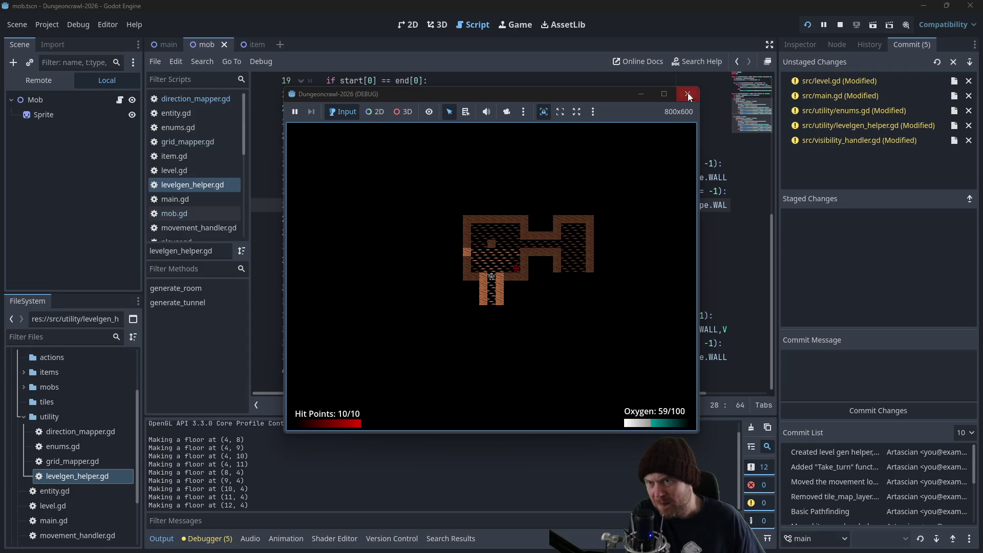
{"action": "left_click", "coordinate": [687, 95]}
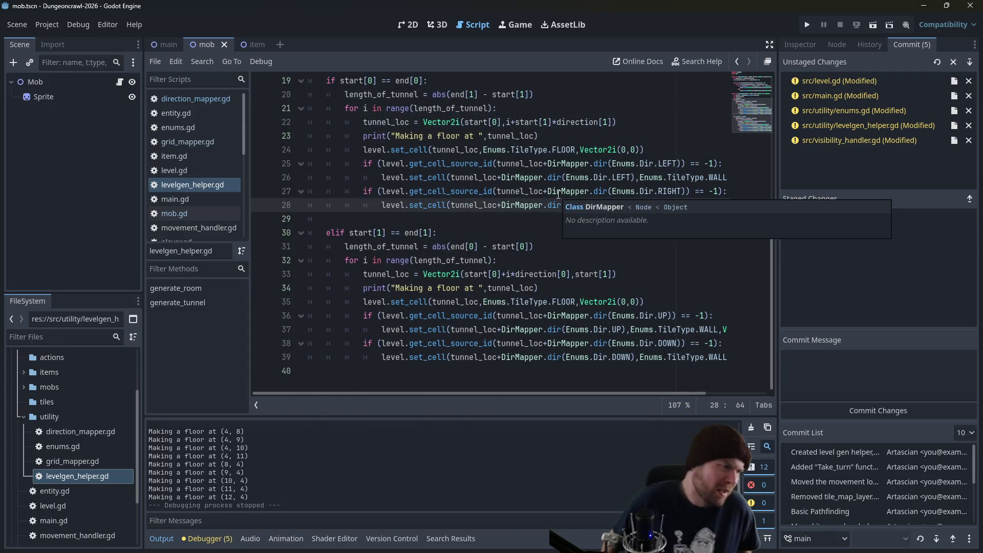
Start a commit message 'Created help' in the commit box, then erase it.
{"action": "left_click", "coordinate": [409, 329]}
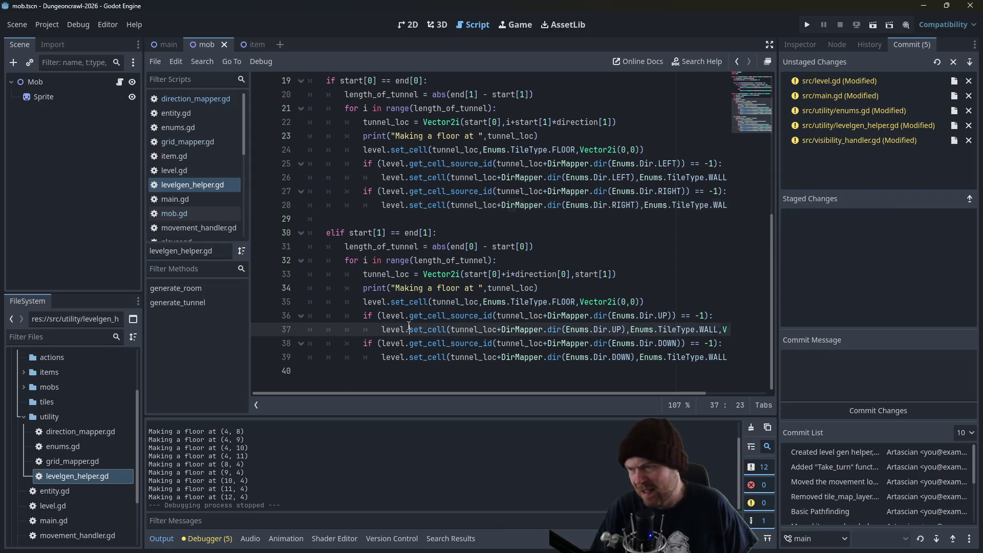
{"action": "left_click", "coordinate": [857, 351]}
{"action": "type", "text": "Cr"}
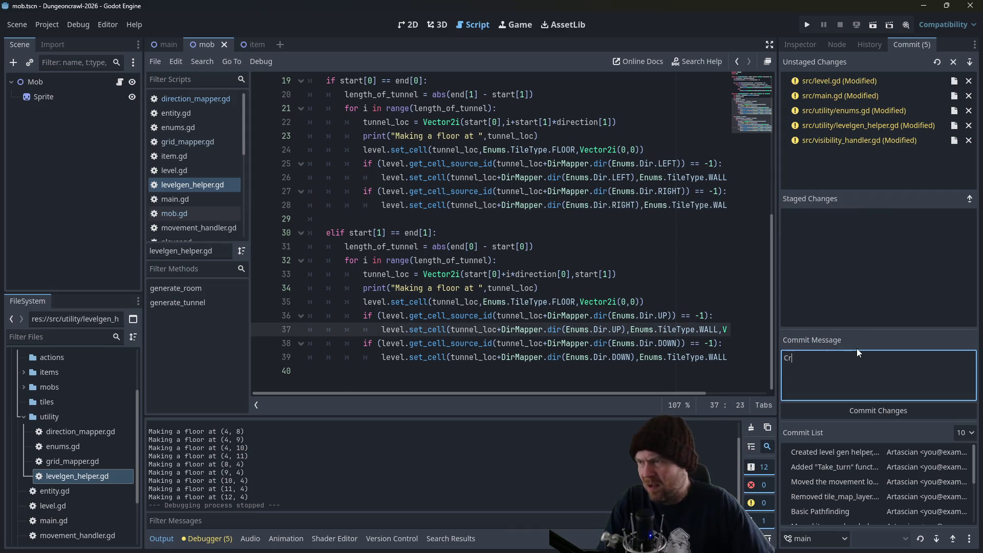
{"action": "type", "text": "eated help"}
{"action": "key", "text": "BackSpace"}
{"action": "key", "text": "BackSpace"}
{"action": "key", "text": "BackSpace"}
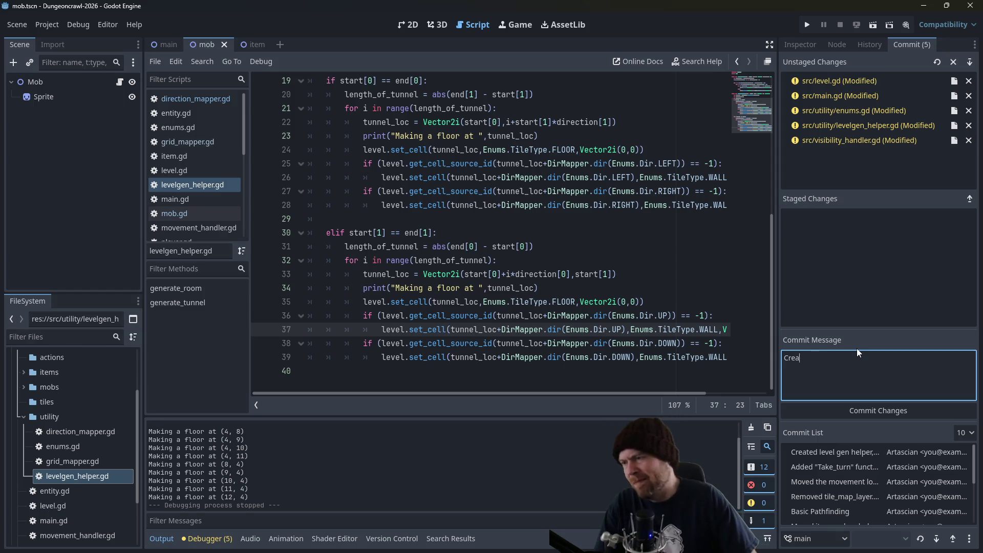
Delete blank line 29 between generate_tunnel's if and elif branches.
{"action": "scroll", "coordinate": [644, 298], "scroll_direction": "up", "scroll_amount": 2}
{"action": "scroll", "coordinate": [644, 298], "scroll_direction": "up", "scroll_amount": 2}
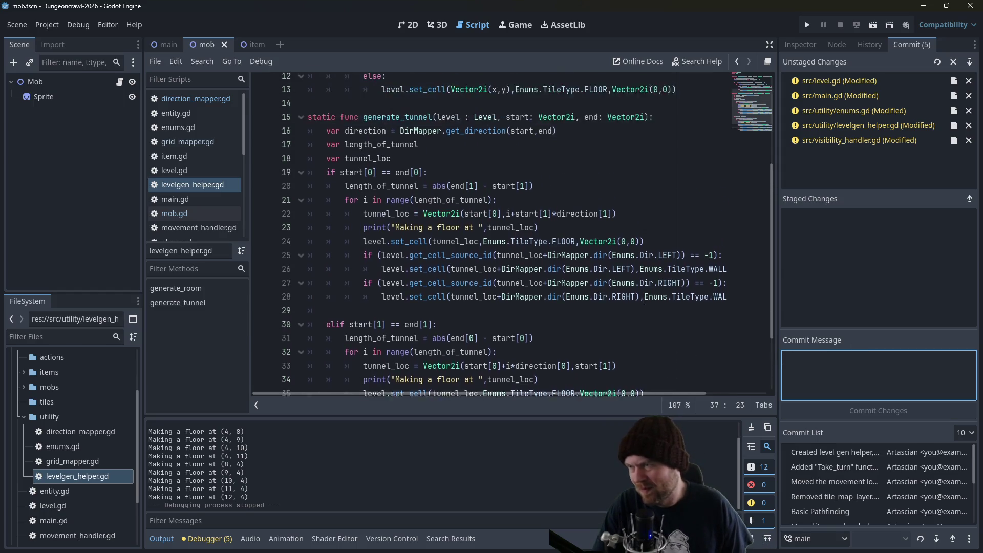
{"action": "scroll", "coordinate": [647, 302], "scroll_direction": "down", "scroll_amount": 3}
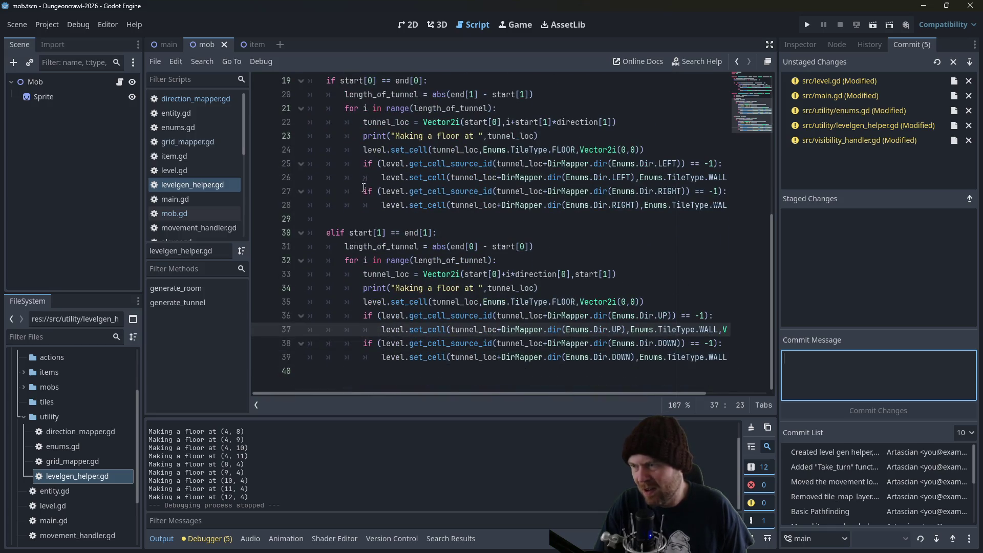
{"action": "left_click", "coordinate": [358, 219]}
{"action": "key", "text": "BackSpace"}
{"action": "key", "text": "BackSpace"}
{"action": "scroll", "coordinate": [438, 343], "scroll_direction": "up", "scroll_amount": 4}
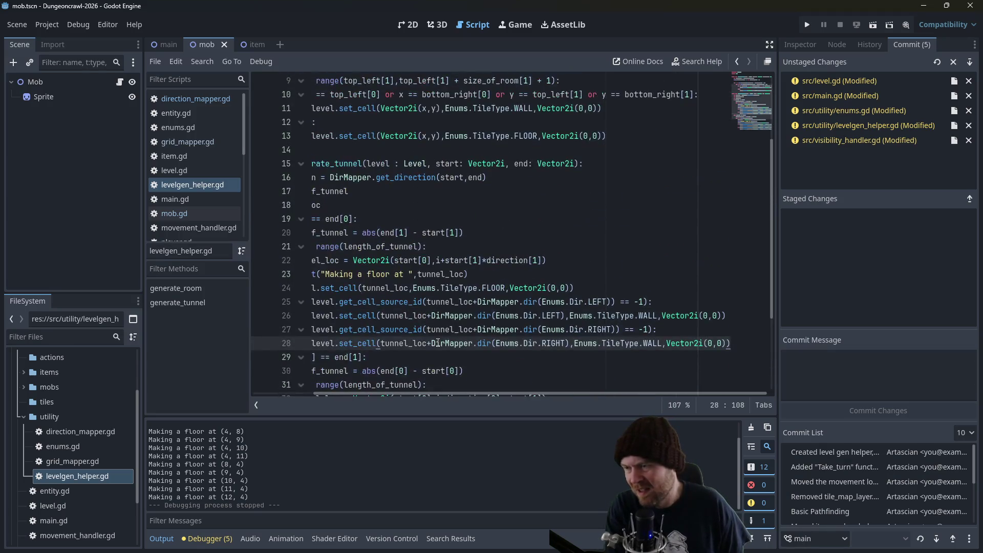
{"action": "scroll", "coordinate": [436, 391], "scroll_direction": "left", "scroll_amount": 3}
{"action": "scroll", "coordinate": [435, 359], "scroll_direction": "down", "scroll_amount": 3}
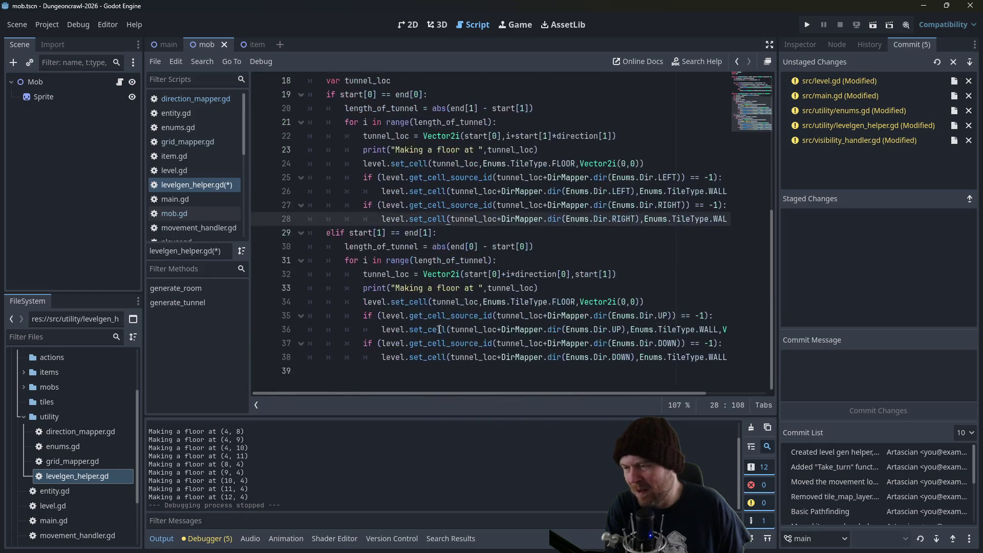
Add an else: branch with an indented empty line after the elif branch.
{"action": "left_click_drag", "start_coordinate": [727, 371], "coordinate": [427, 374]}
{"action": "left_click", "coordinate": [406, 374]}
{"action": "left_click", "coordinate": [404, 382]}
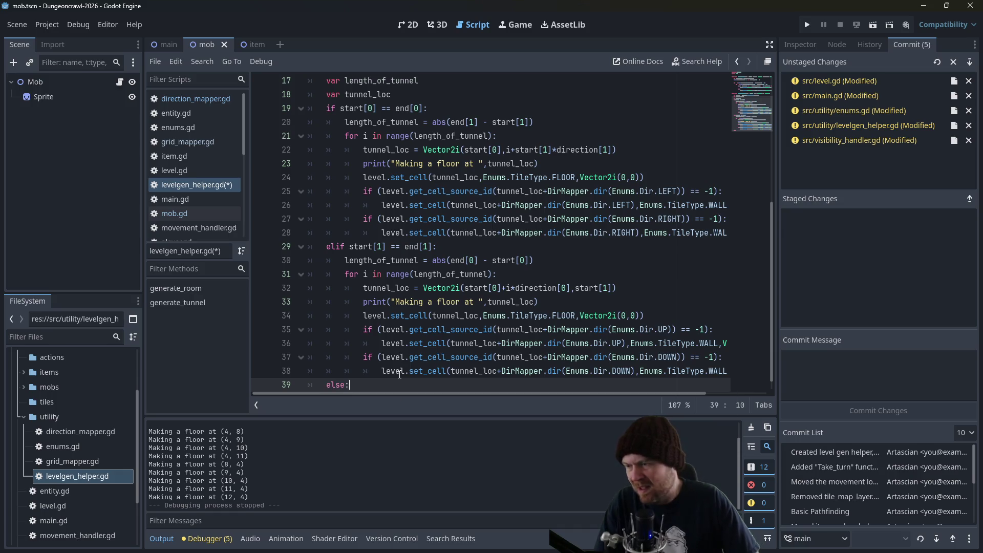
{"action": "key", "text": "Return"}
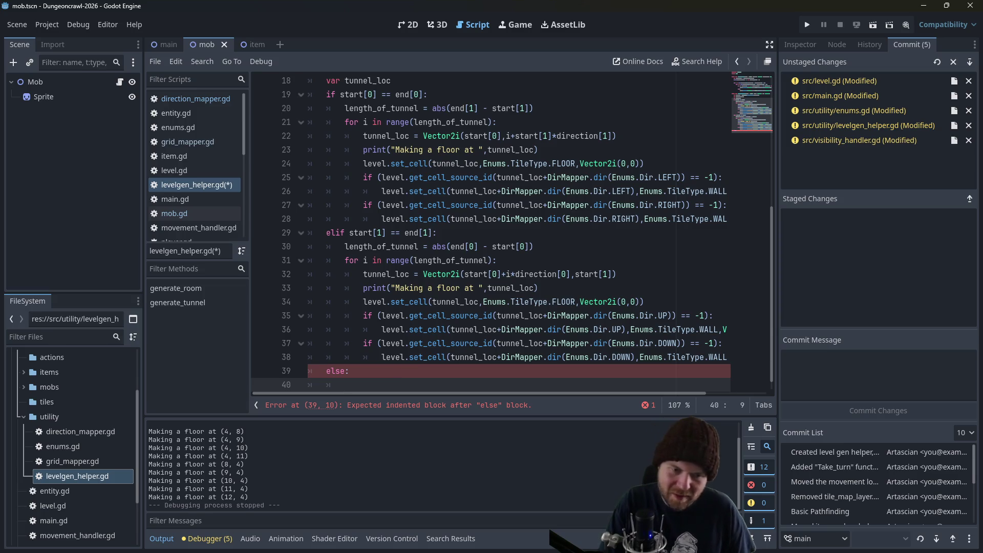
Search 'godot throw error' in a new Firefox tab.
{"action": "key", "text": "alt+Tab"}
{"action": "key", "text": "ctrl+t"}
{"action": "type", "text": "godot throw error"}
{"action": "key", "text": "Return"}
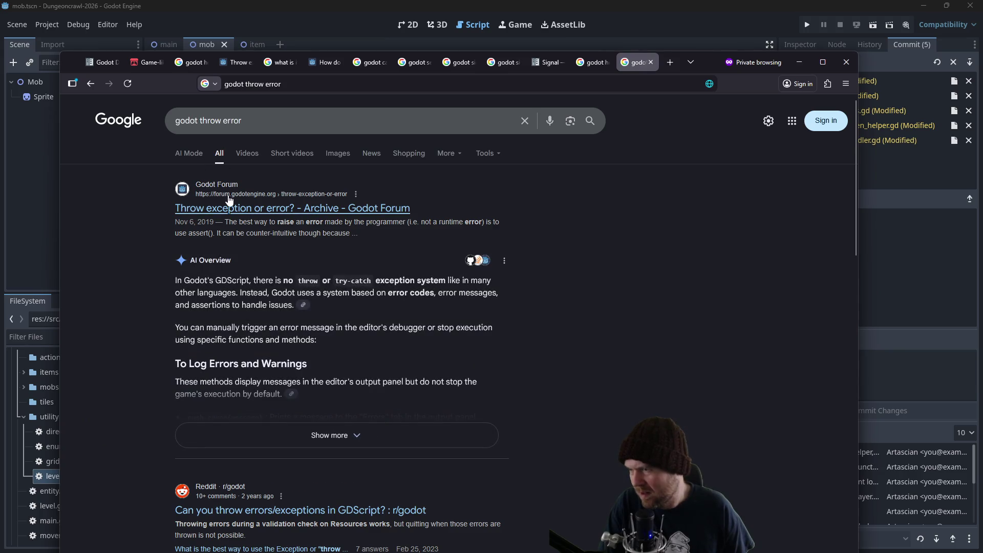
Minimize the Firefox search results to return to the script editor.
{"action": "left_click", "coordinate": [799, 61]}
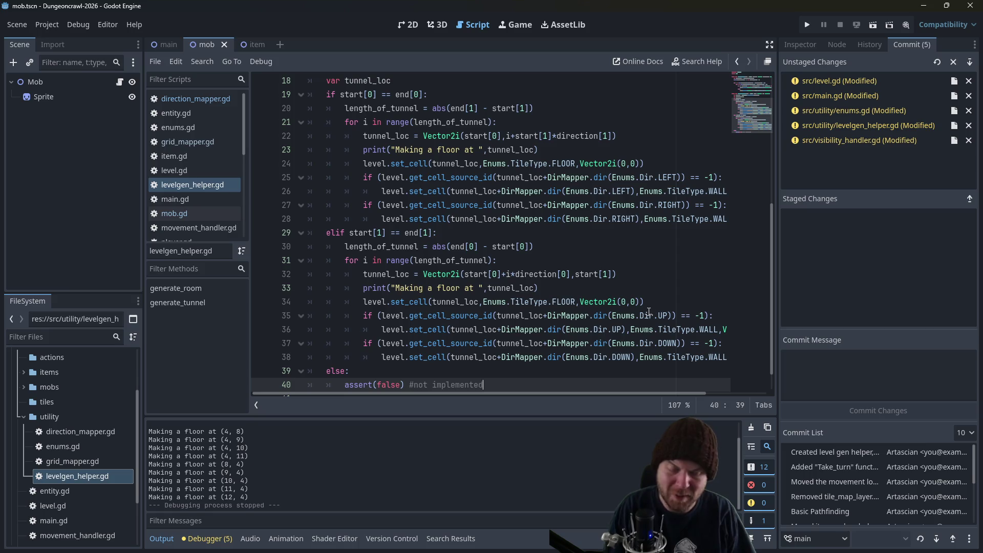
Read the Plan notes in Obsidian, then back in Godot stage all five modified files.
{"action": "key", "text": "alt+Tab"}
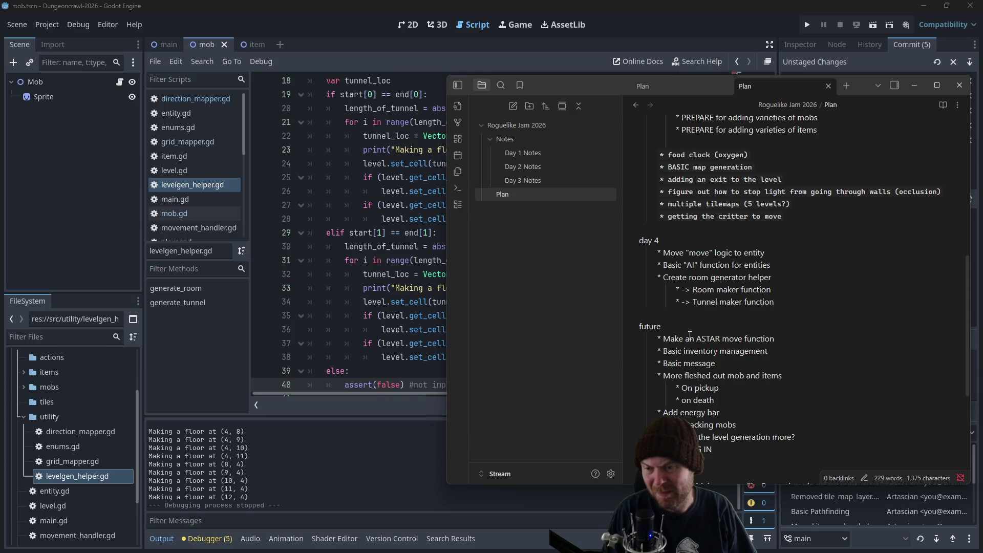
{"action": "scroll", "coordinate": [689, 335], "scroll_direction": "down", "scroll_amount": 1}
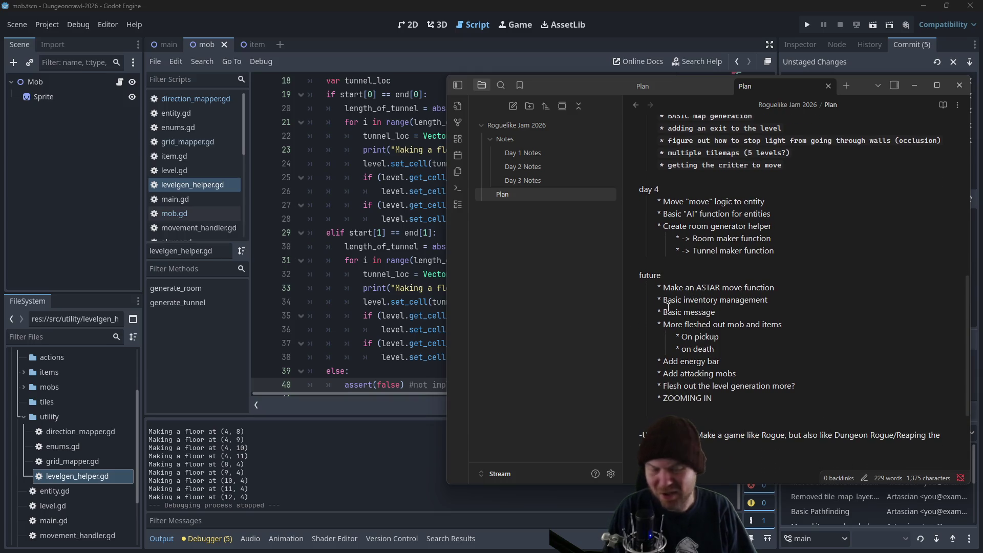
{"action": "left_click", "coordinate": [353, 290]}
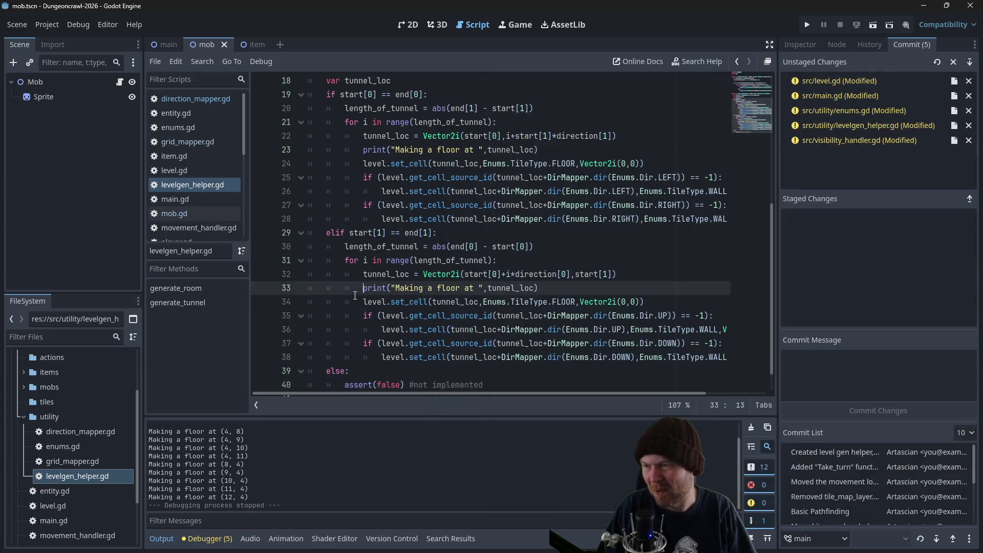
{"action": "scroll", "coordinate": [379, 277], "scroll_direction": "up", "scroll_amount": 5}
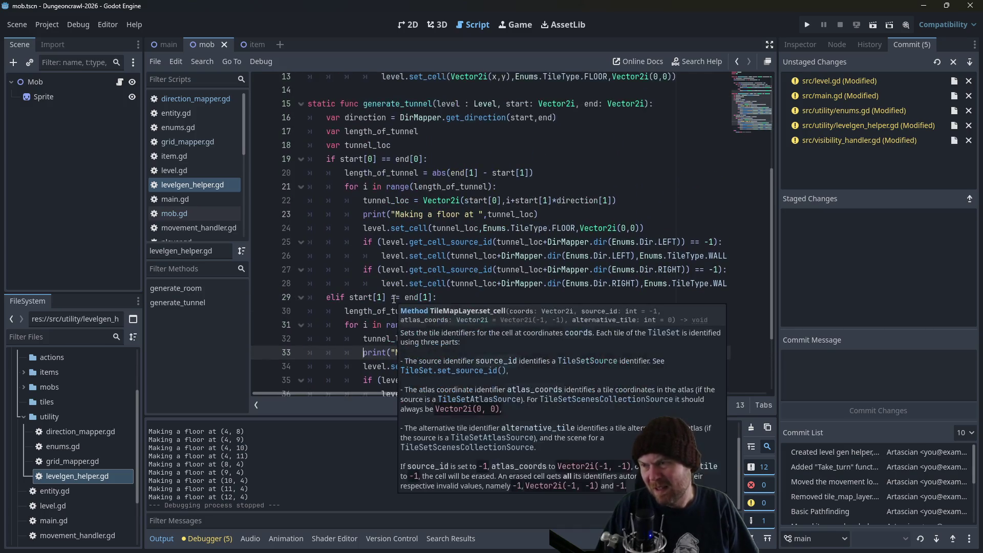
{"action": "scroll", "coordinate": [401, 251], "scroll_direction": "up", "scroll_amount": 1}
{"action": "scroll", "coordinate": [401, 251], "scroll_direction": "down", "scroll_amount": 3}
{"action": "left_click", "coordinate": [879, 374]}
{"action": "left_click", "coordinate": [970, 62]}
Commit with the message 'Create levelgen helper logic: Generate Room and Generate Tunnel'.
{"action": "left_click", "coordinate": [850, 362]}
{"action": "type", "text": "Create levelge"}
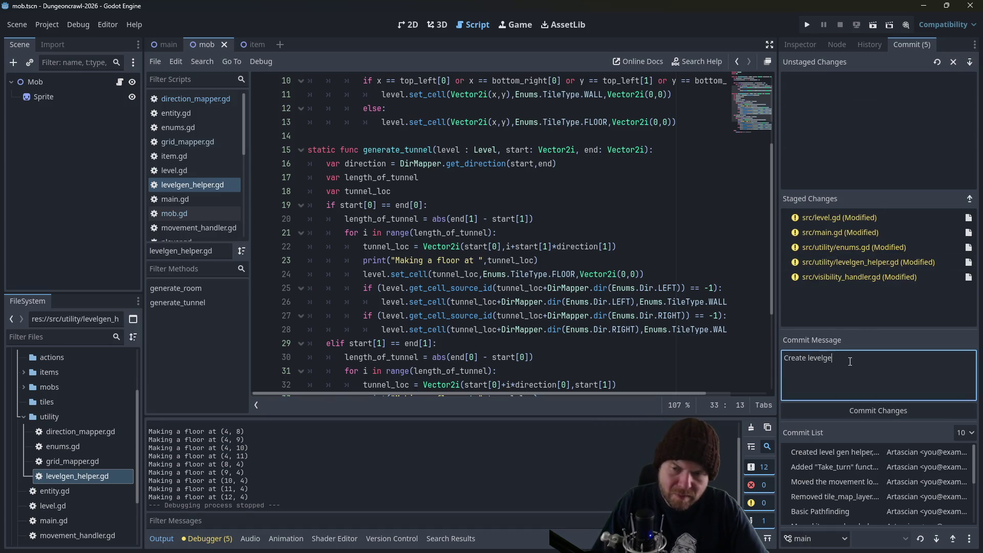
{"action": "type", "text": "n helper logic"}
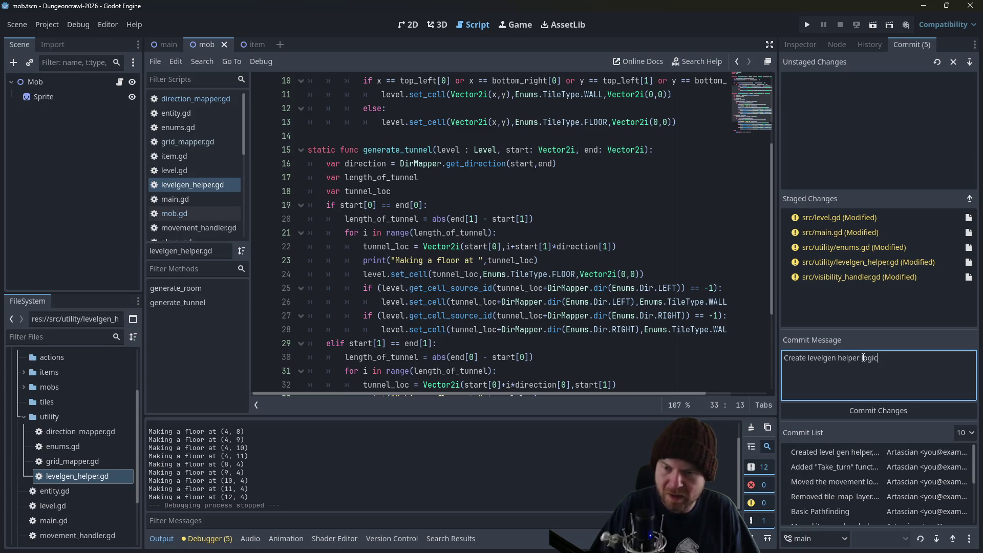
{"action": "type", "text": ": "}
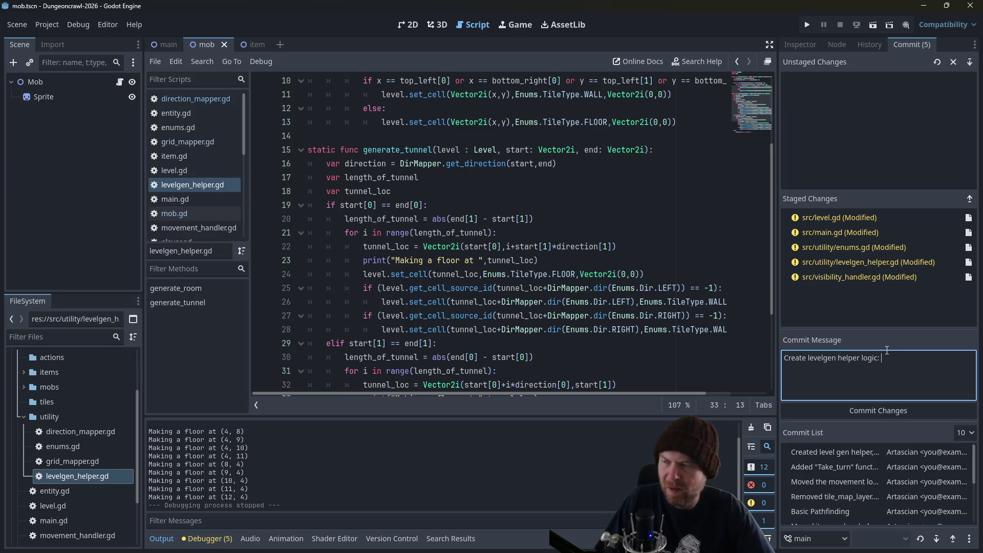
{"action": "type", "text": "Generate Room a"}
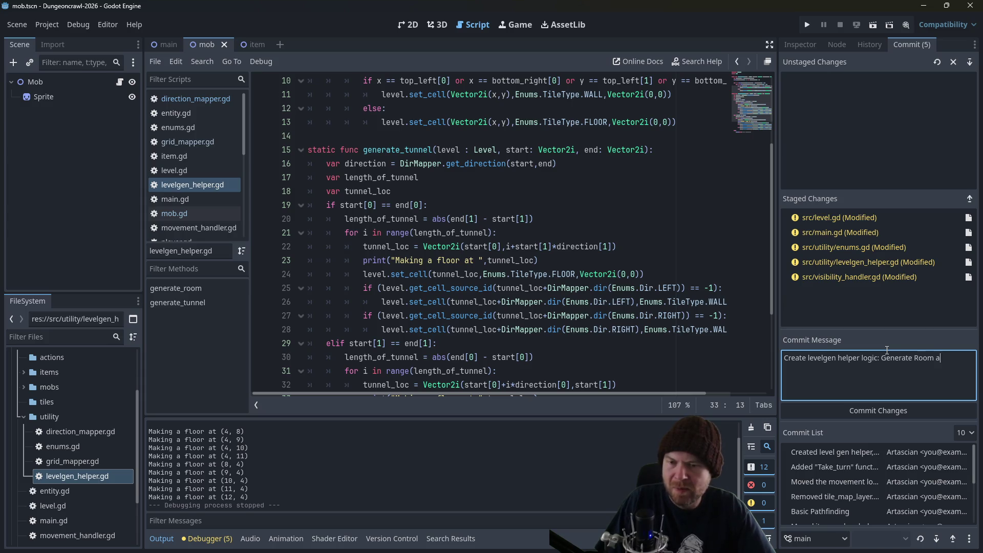
{"action": "type", "text": "nd Generate Tunnel"}
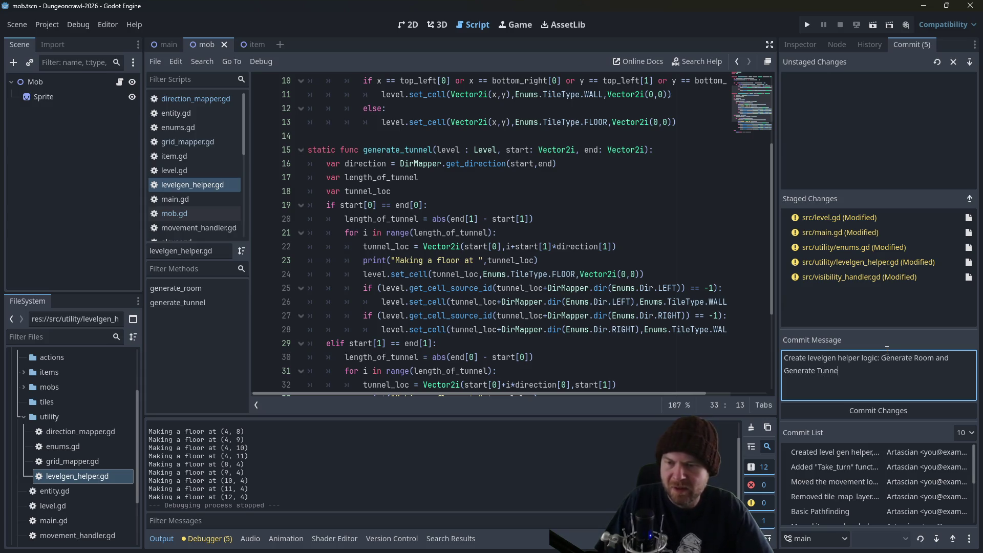
{"action": "left_click", "coordinate": [857, 407]}
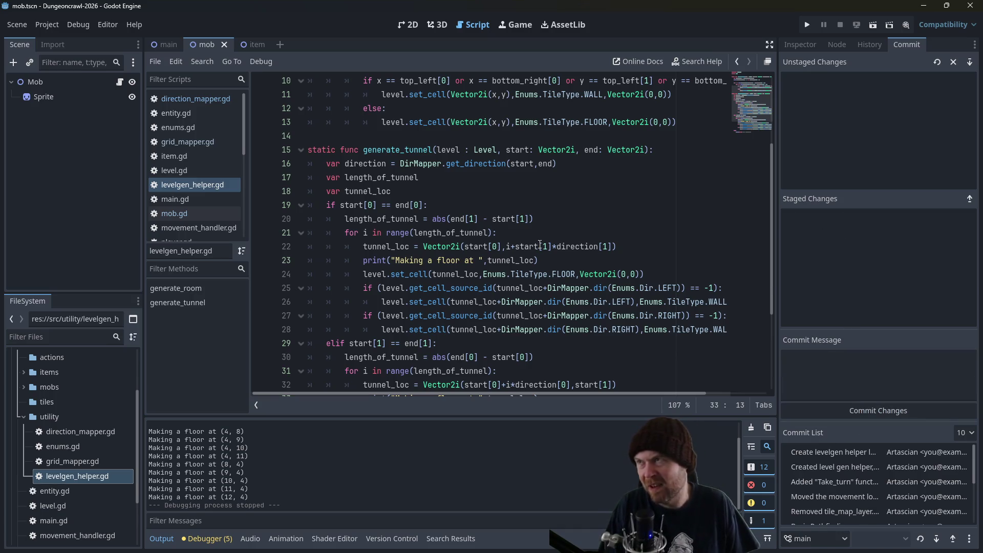
{"action": "scroll", "coordinate": [540, 245], "scroll_direction": "up", "scroll_amount": 3}
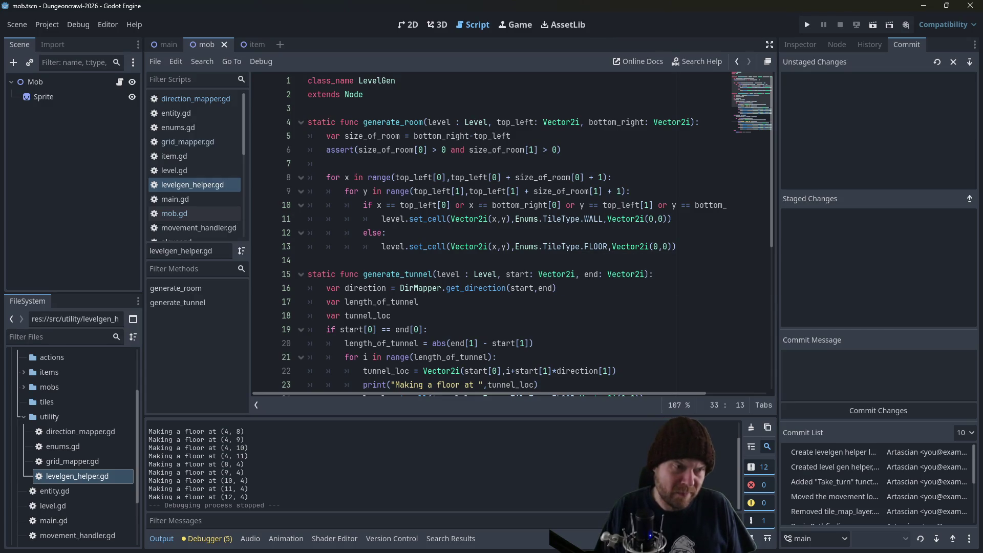
{"action": "left_click", "coordinate": [527, 290]}
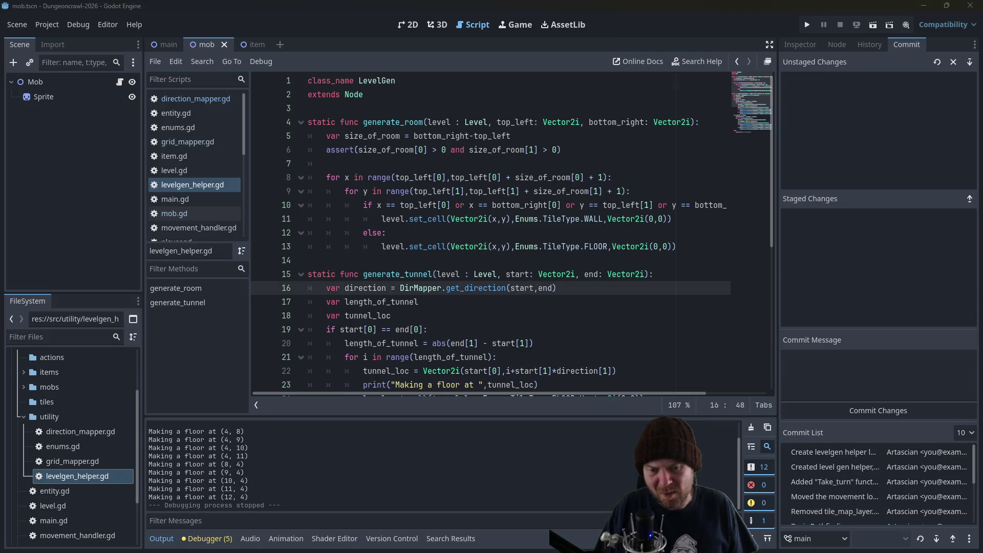
{"action": "key", "text": "alt+Tab"}
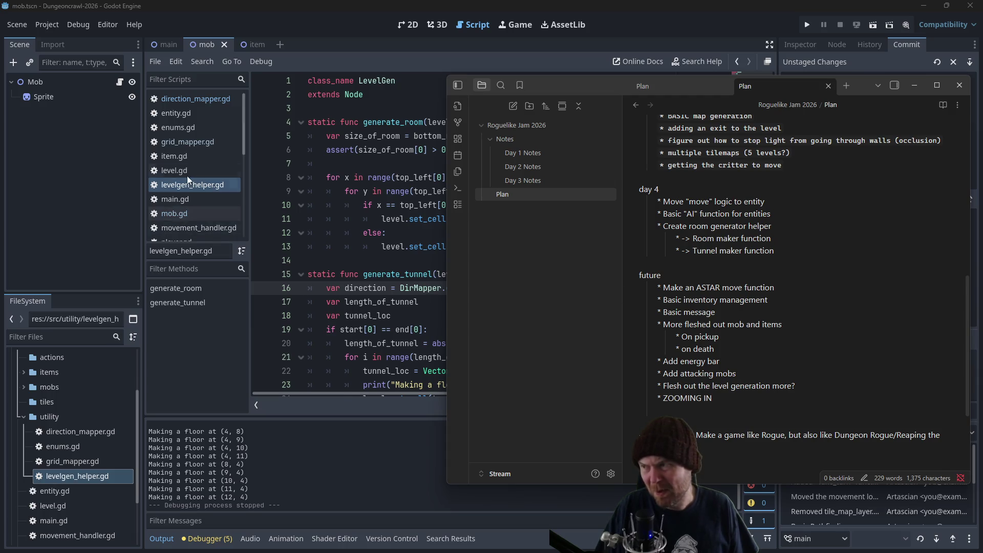
Open level.gd and highlight generate_level's room and tunnel calls on lines 47–51.
{"action": "key", "text": "alt+Tab"}
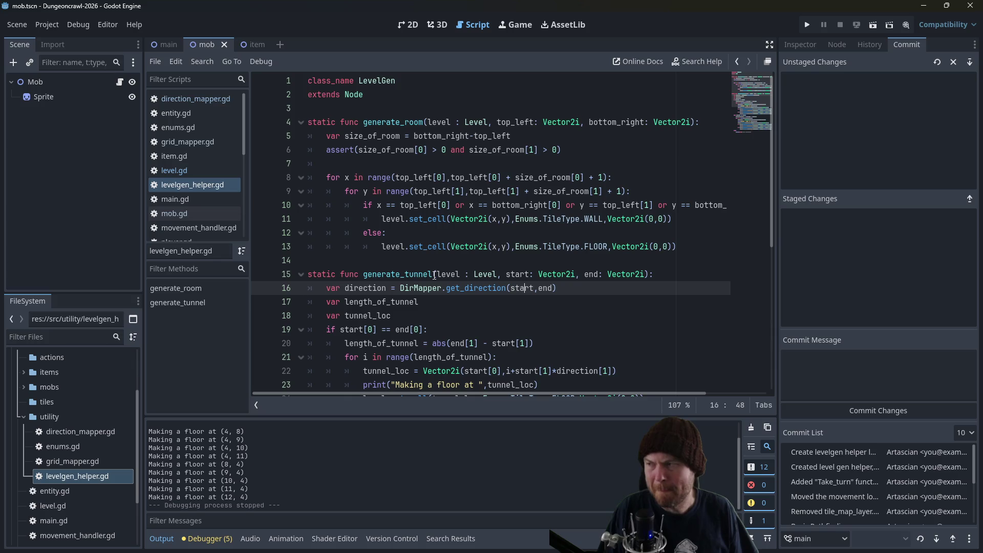
{"action": "left_click", "coordinate": [178, 170]}
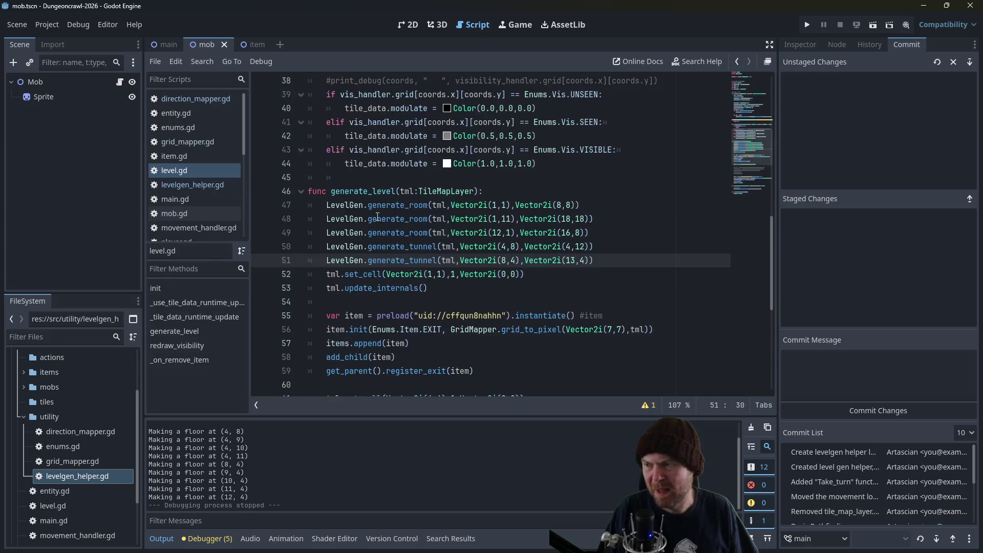
{"action": "scroll", "coordinate": [377, 218], "scroll_direction": "down", "scroll_amount": 3}
{"action": "scroll", "coordinate": [385, 239], "scroll_direction": "up", "scroll_amount": 4}
{"action": "mouse_move", "coordinate": [615, 301]}
{"action": "left_mouse_down"}
{"action": "mouse_move", "coordinate": [556, 301]}
{"action": "mouse_move", "coordinate": [284, 249]}
{"action": "left_mouse_up"}
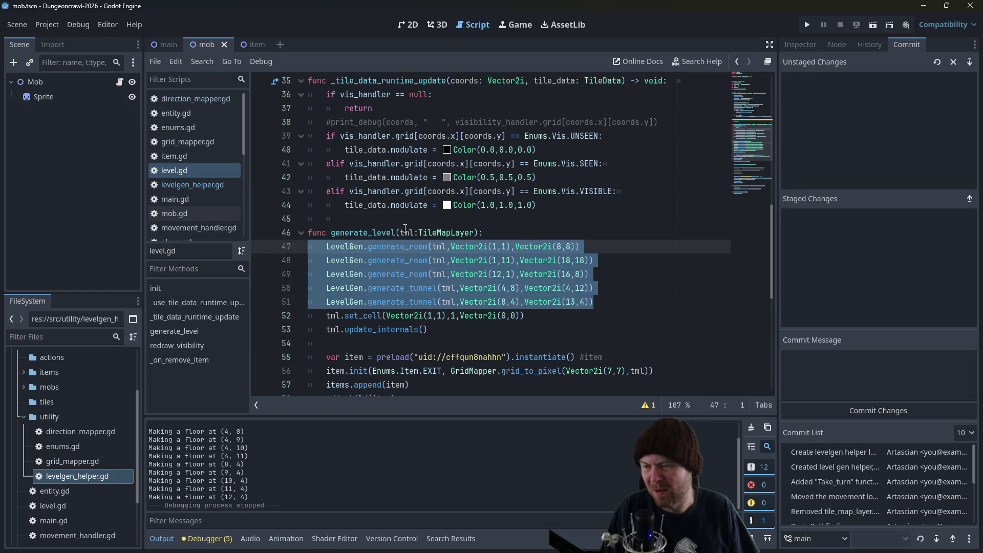
{"action": "key", "text": "alt+Tab"}
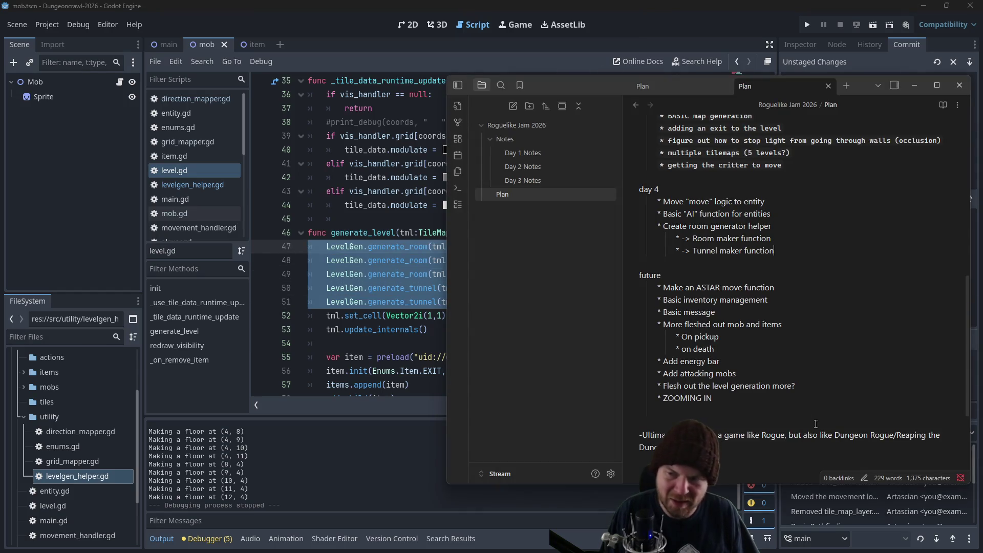
Add an indented 'Make the level gen less hardcoded' bullet under the Plan note's future heading.
{"action": "left_click", "coordinate": [819, 246]}
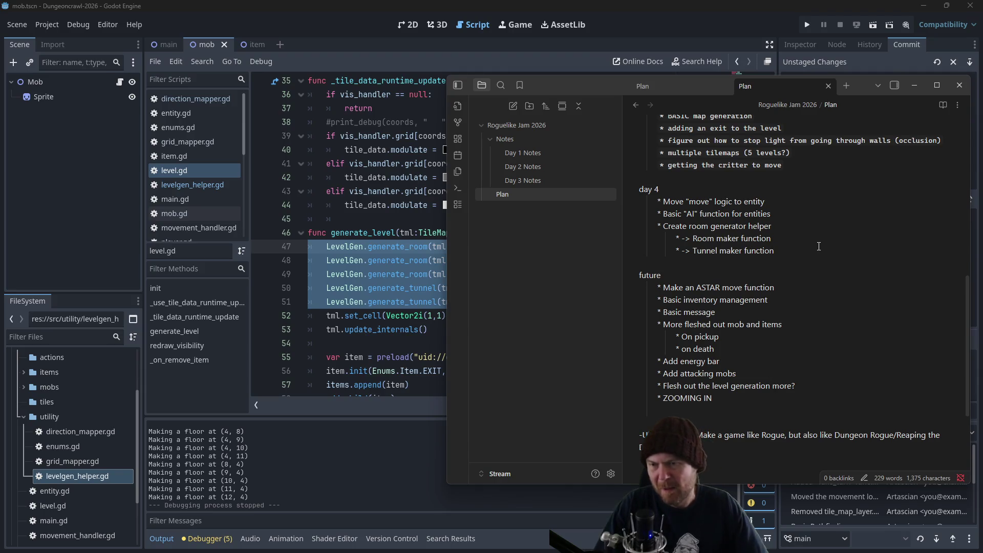
{"action": "key", "text": "Return"}
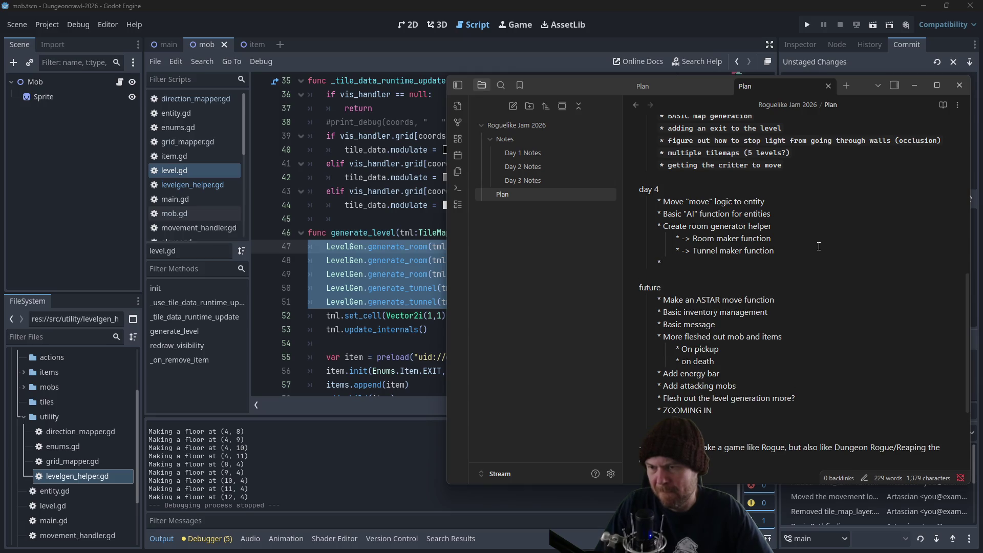
{"action": "key", "text": "BackSpace"}
{"action": "left_click", "coordinate": [684, 280]}
{"action": "key", "text": "Return"}
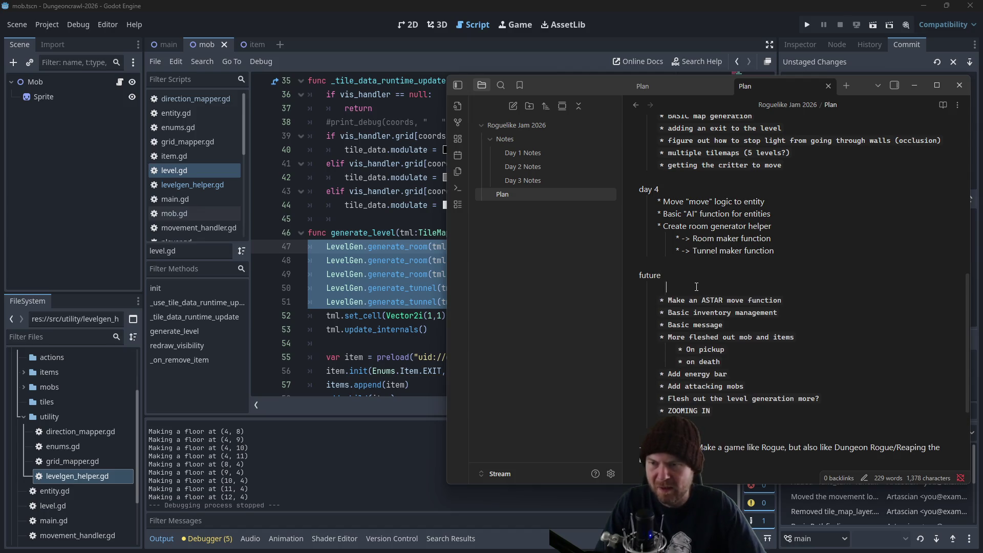
{"action": "key", "text": "Tab"}
{"action": "key", "text": "Tab"}
{"action": "type", "text": "**"}
{"action": "key", "text": "BackSpace"}
{"action": "key", "text": "BackSpace"}
{"action": "key", "text": "BackSpace"}
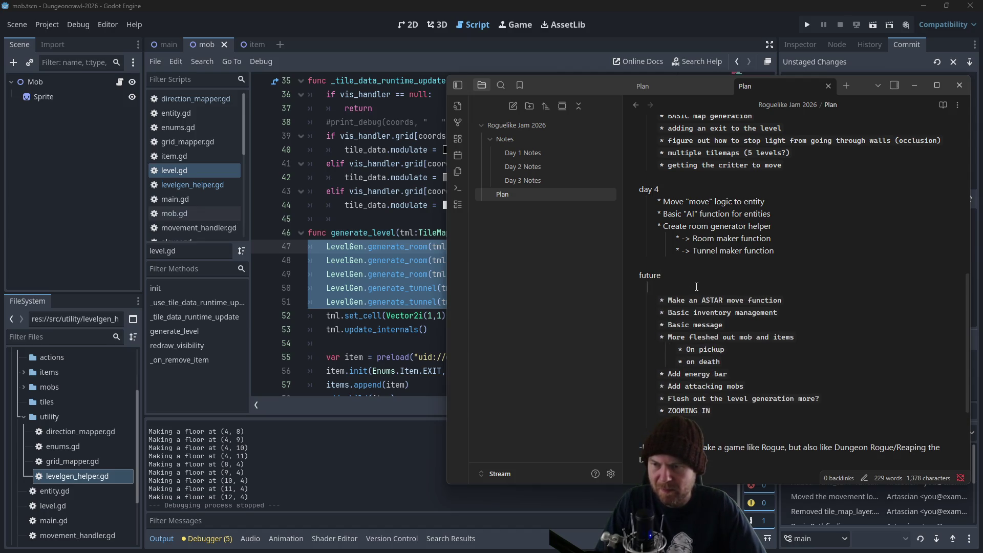
{"action": "type", "text": "*Make the level gen less hardcoded"}
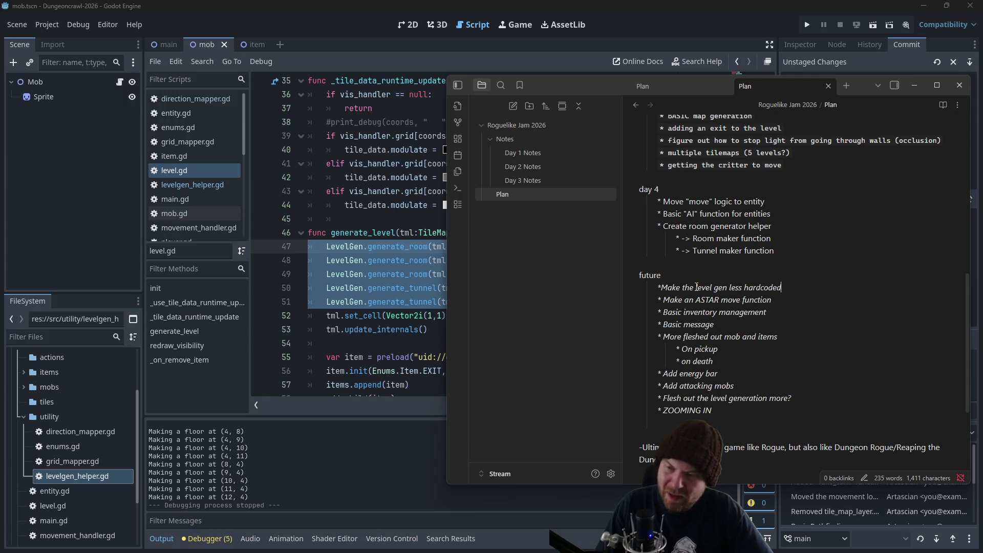
{"action": "type", "text": "*"}
Add 'Adding a spawn point for the player' below it, removing stray asterisks and fixing indentation.
{"action": "key", "text": "Return"}
{"action": "type", "text": "* Adding a spoo*"}
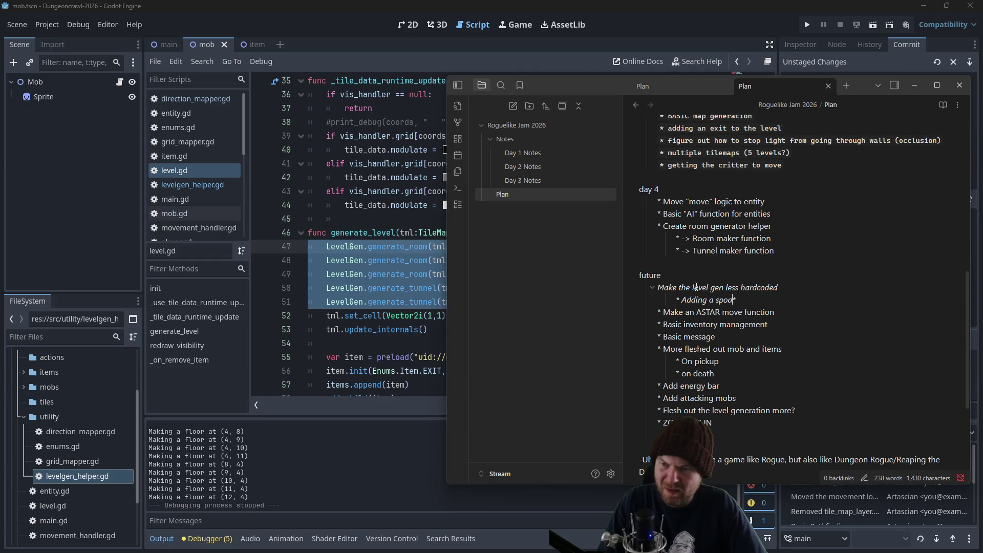
{"action": "key", "text": "BackSpace"}
{"action": "type", "text": "awn point "}
{"action": "type", "text": "for the player"}
{"action": "key", "text": "BackSpace"}
{"action": "key", "text": "Up"}
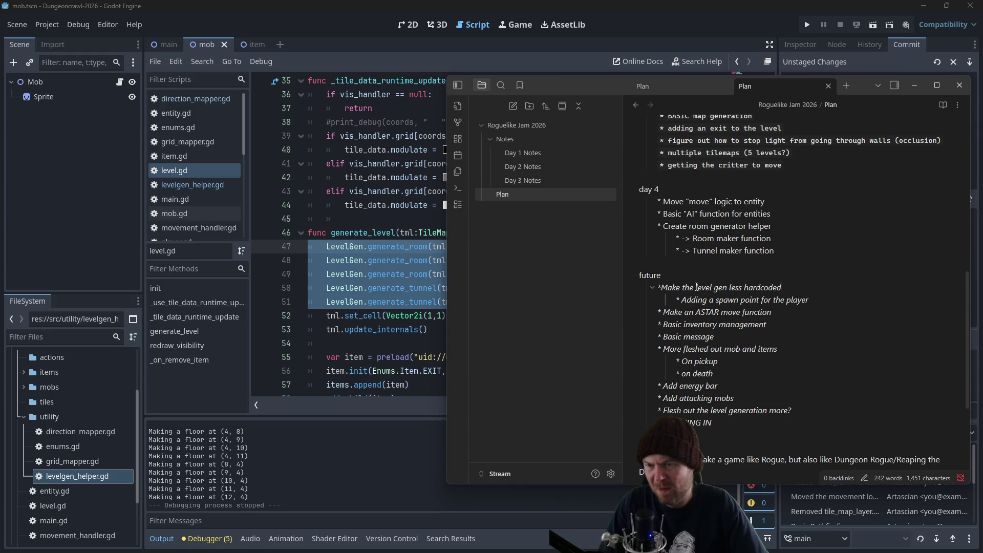
{"action": "key", "text": "BackSpace"}
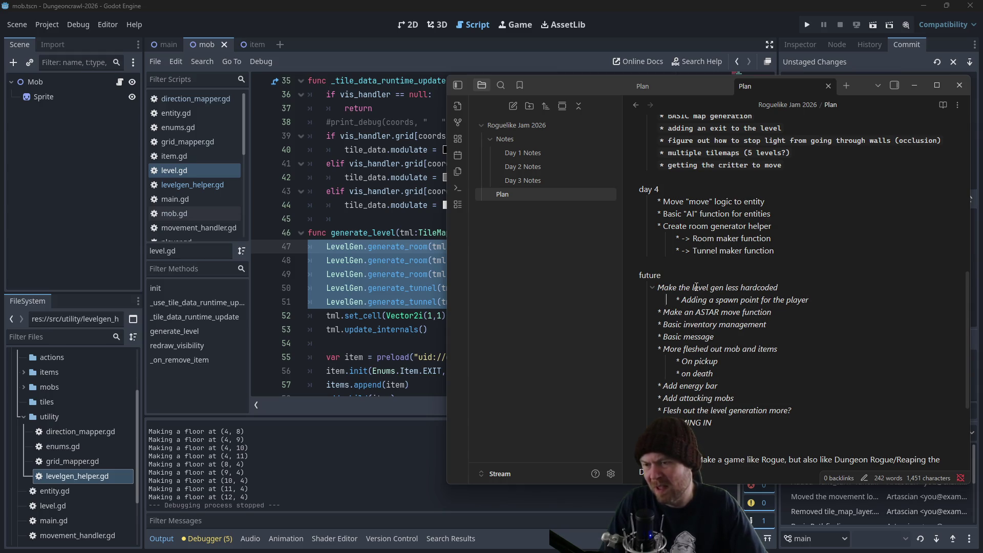
{"action": "key", "text": "Up"}
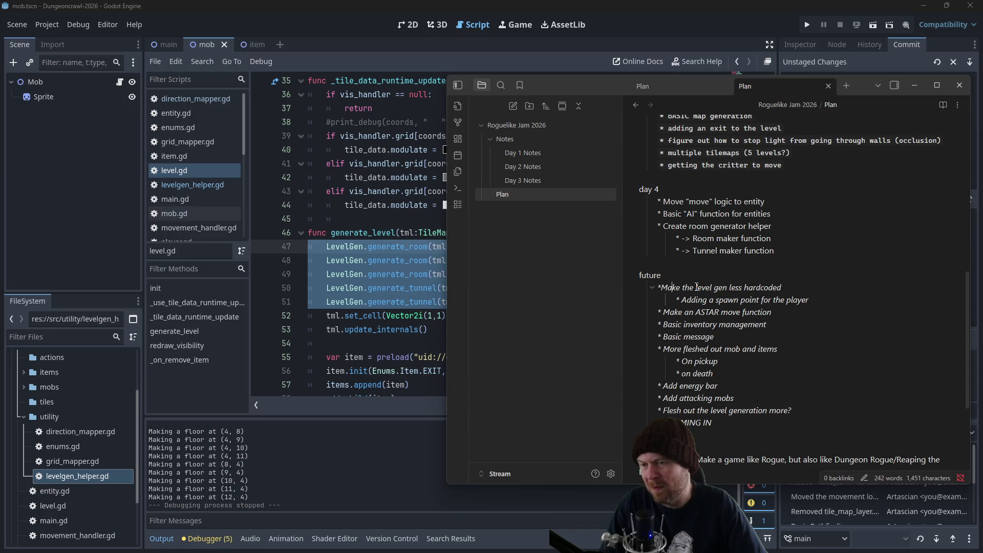
{"action": "key", "text": "shift+Tab"}
{"action": "key", "text": "Delete"}
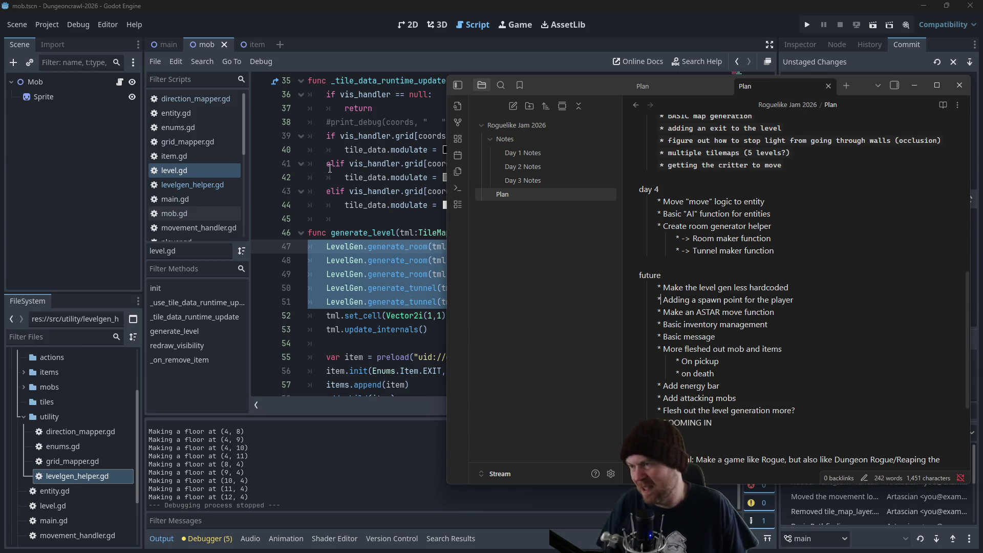
{"action": "left_click", "coordinate": [340, 170]}
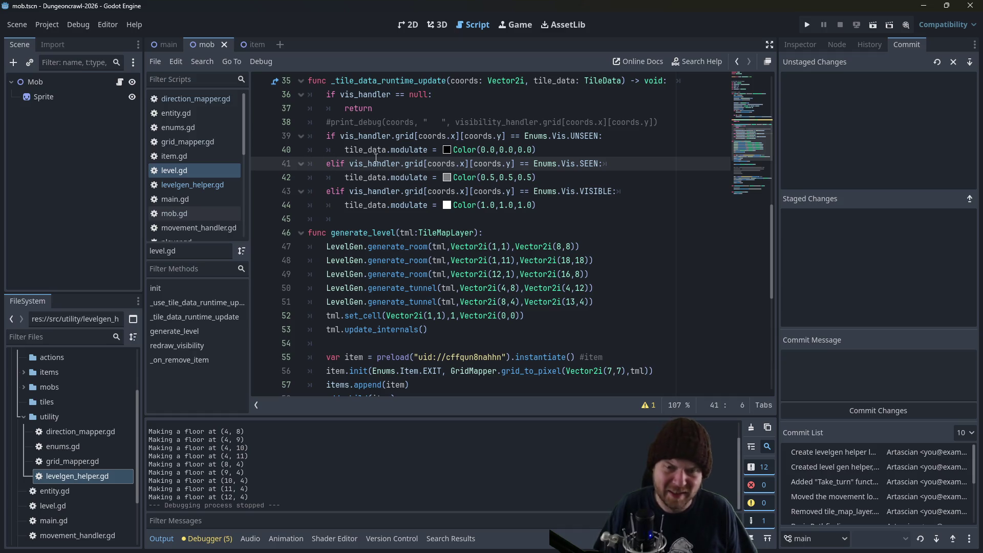
Scroll level.gd to the top and run the project to test the tunnel-joined rooms.
{"action": "scroll", "coordinate": [391, 241], "scroll_direction": "up", "scroll_amount": 10}
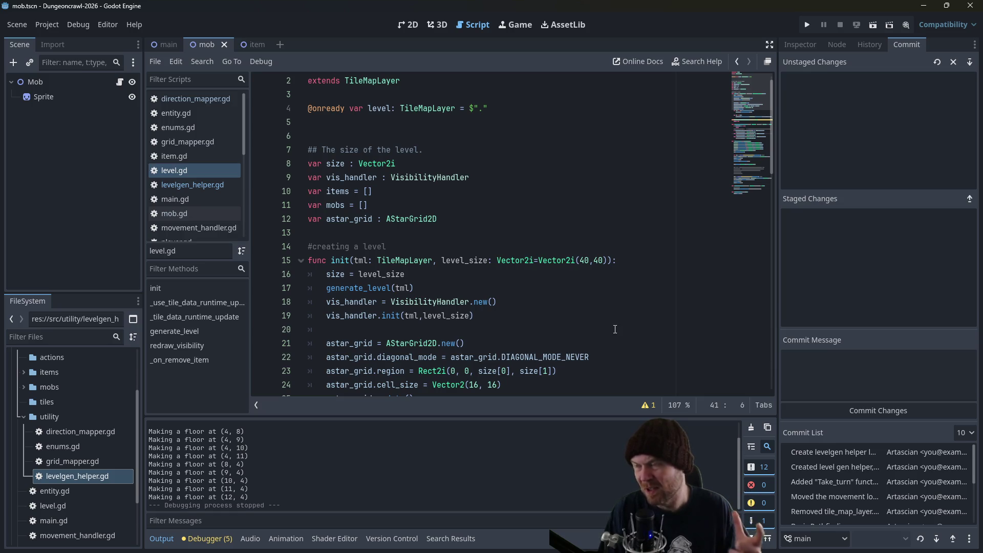
{"action": "left_click", "coordinate": [809, 25]}
Walk the player down the vertical tunnel into the large lower room and back up.
{"action": "key", "text": "Right"}
{"action": "key", "text": "Right"}
{"action": "key", "text": "Right"}
{"action": "key", "text": "Right"}
{"action": "key", "text": "Right"}
{"action": "key", "text": "Right"}
{"action": "key", "text": "Left"}
{"action": "key", "text": "Left"}
{"action": "key", "text": "Left"}
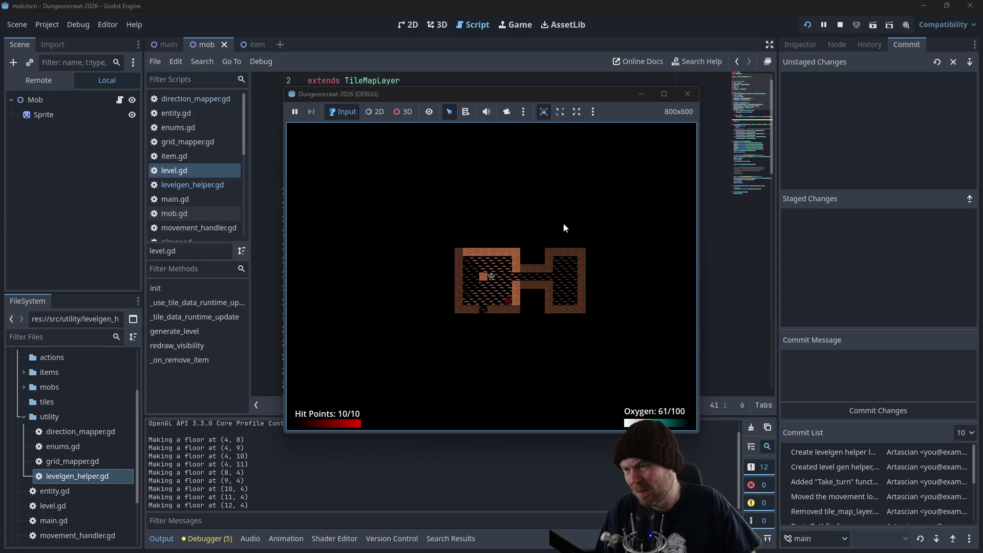
{"action": "key", "text": "Down"}
{"action": "key", "text": "Down"}
{"action": "key", "text": "Down"}
{"action": "key", "text": "Right"}
{"action": "key", "text": "Right"}
{"action": "key", "text": "Right"}
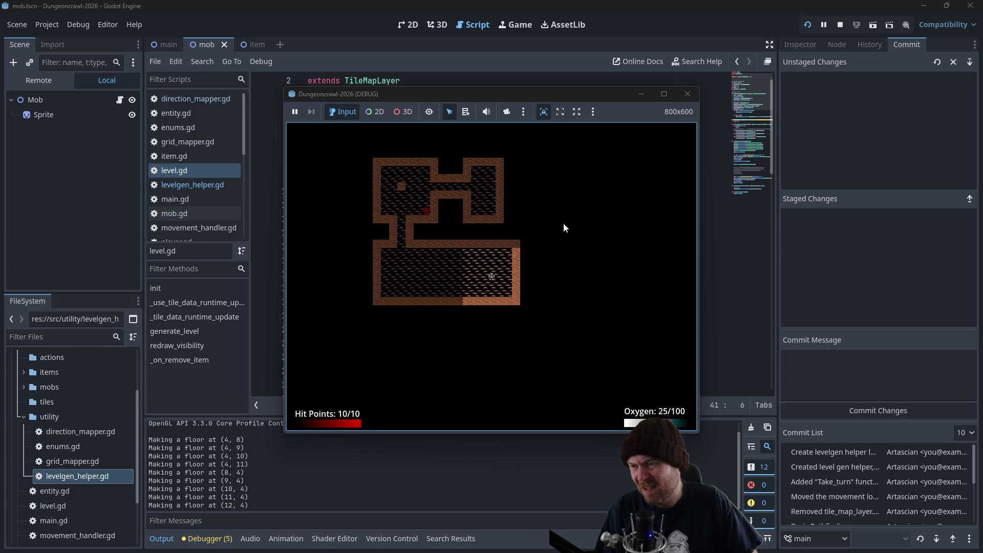
{"action": "key", "text": "Left"}
{"action": "key", "text": "Left"}
{"action": "key", "text": "Left"}
{"action": "key", "text": "Up"}
{"action": "key", "text": "Up"}
{"action": "key", "text": "Up"}
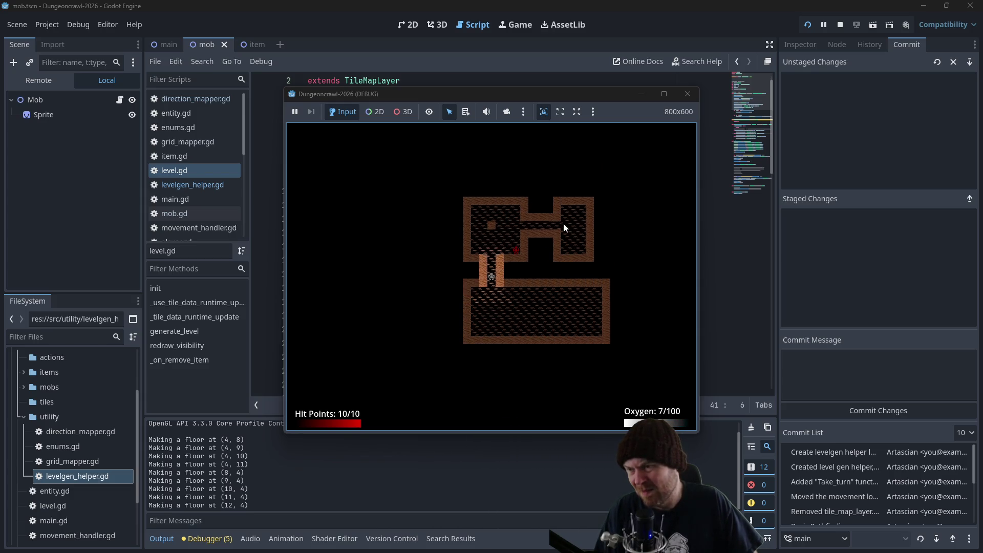
{"action": "key", "text": "Up"}
{"action": "key", "text": "Up"}
{"action": "key", "text": "Up"}
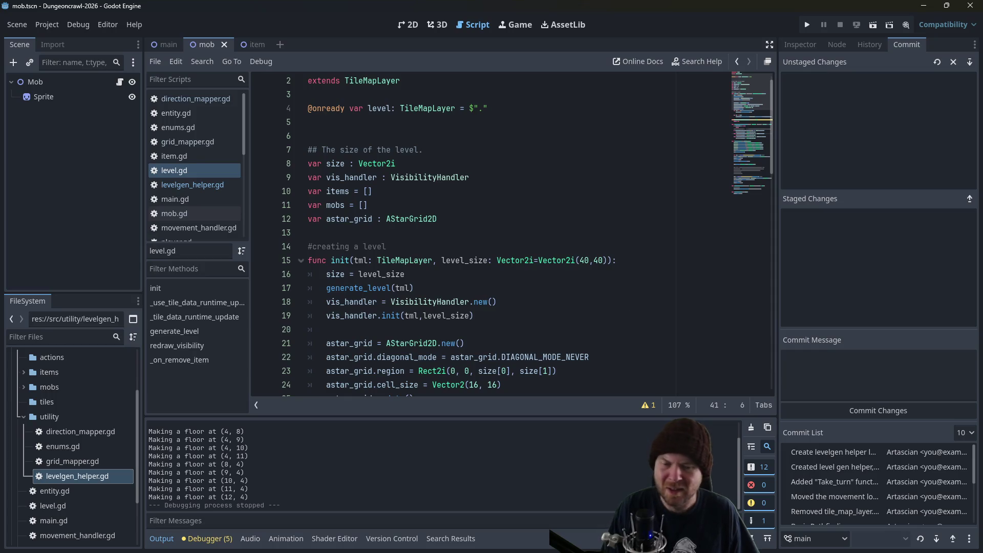
In the Plan note, review the 'Add energy bar' and 'Make an ASTAR move function' items.
{"action": "key", "text": "alt+Tab"}
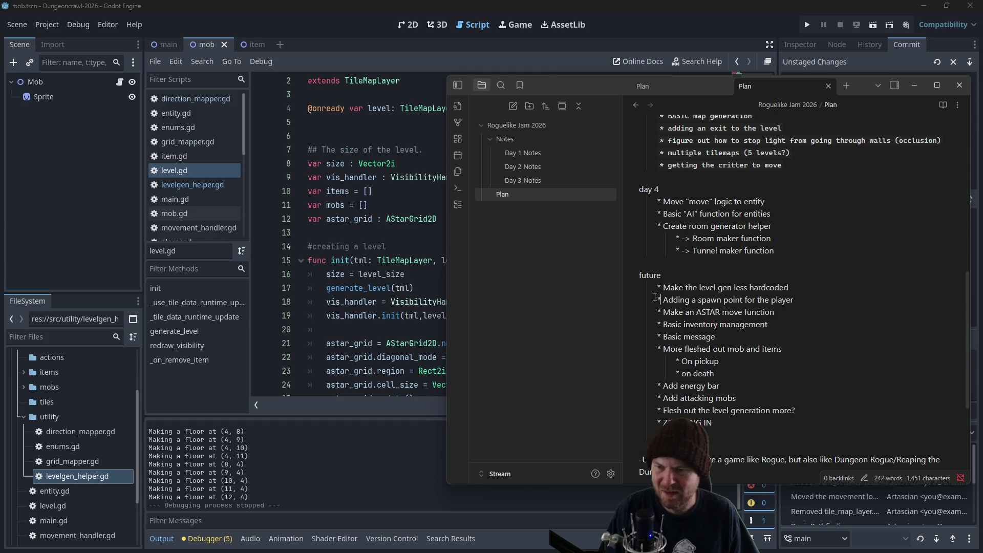
{"action": "left_click_drag", "start_coordinate": [719, 385], "coordinate": [669, 387]}
{"action": "left_click", "coordinate": [669, 387]}
{"action": "left_click", "coordinate": [777, 312]}
{"action": "left_click_drag", "start_coordinate": [779, 312], "coordinate": [658, 317]}
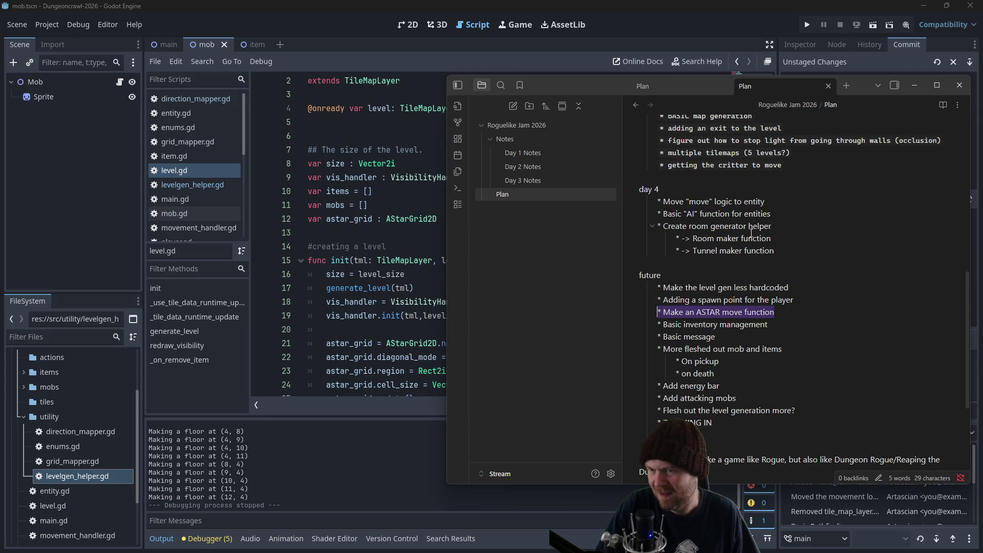
{"action": "left_click", "coordinate": [723, 332]}
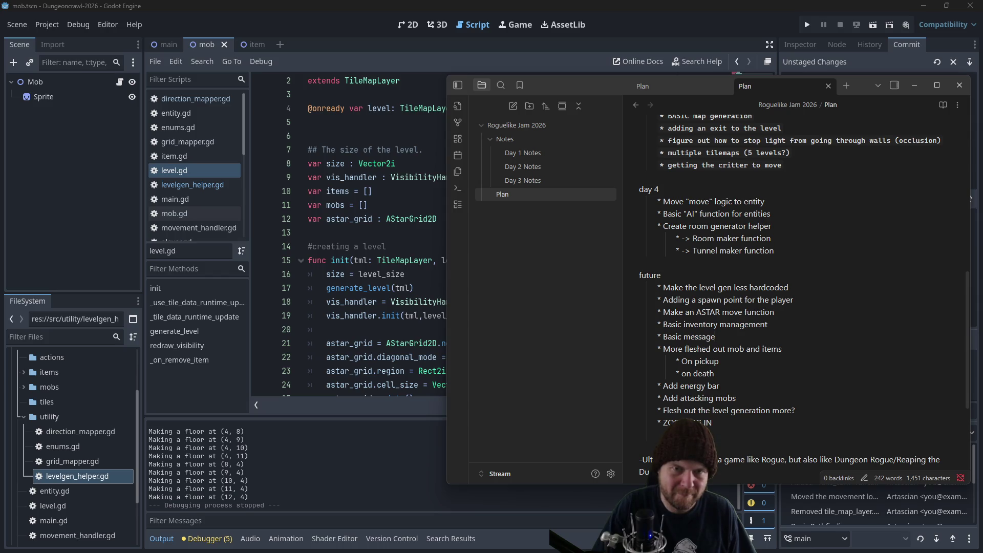
Glance at the Firefox 'godot throw error' search results, reposition the window, and return to Obsidian.
{"action": "key", "text": "alt+Tab"}
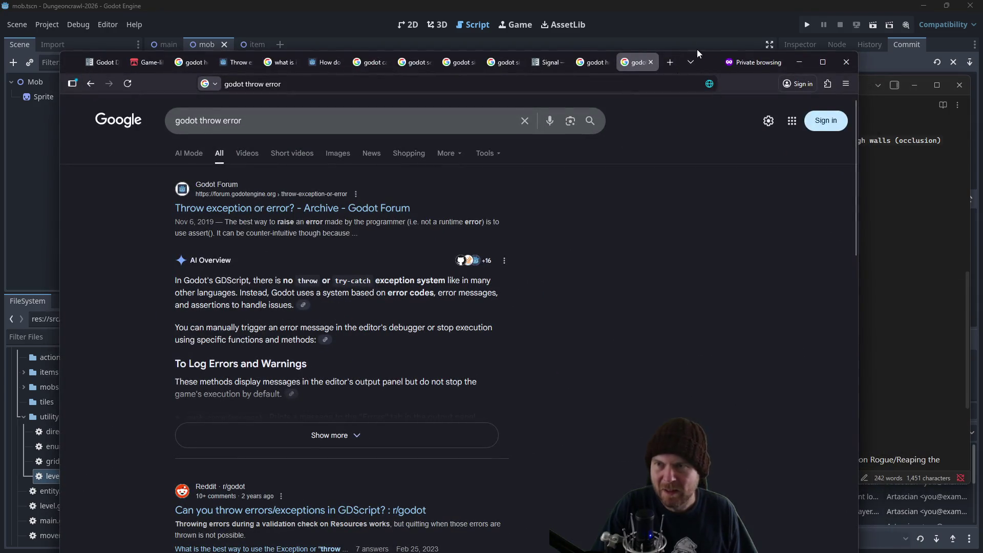
{"action": "mouse_move", "coordinate": [709, 64]}
{"action": "left_mouse_down"}
{"action": "mouse_move", "coordinate": [981, 154]}
{"action": "mouse_move", "coordinate": [738, 149]}
{"action": "mouse_move", "coordinate": [636, 51]}
{"action": "left_mouse_up"}
{"action": "key", "text": "alt+Tab"}
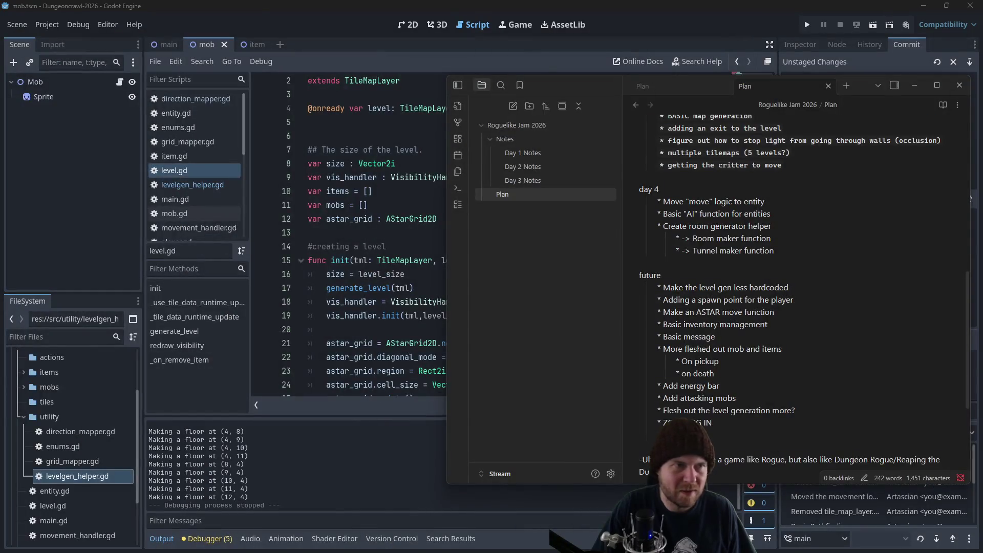